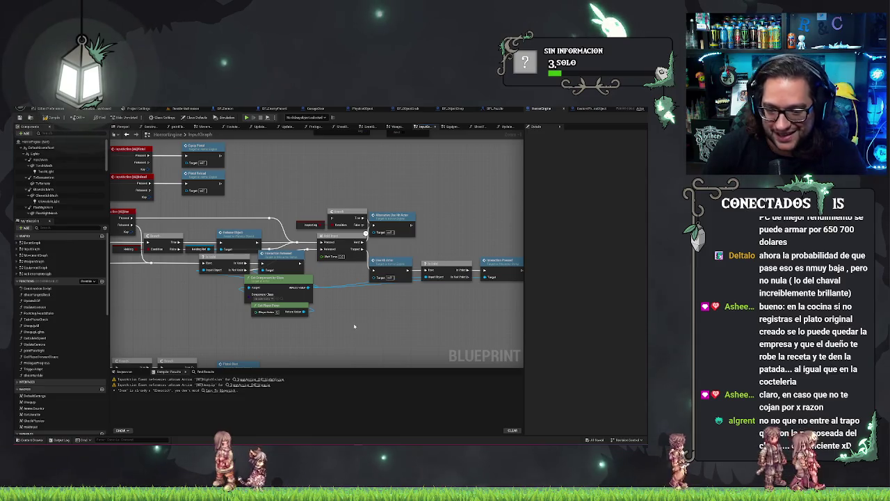
Open the BP_ObjectGrab Event Graph and inspect its Print String node
{"action": "scroll", "coordinate": [340, 321], "scroll_direction": "up", "scroll_amount": 2}
{"action": "scroll", "coordinate": [351, 313], "scroll_direction": "down", "scroll_amount": 1}
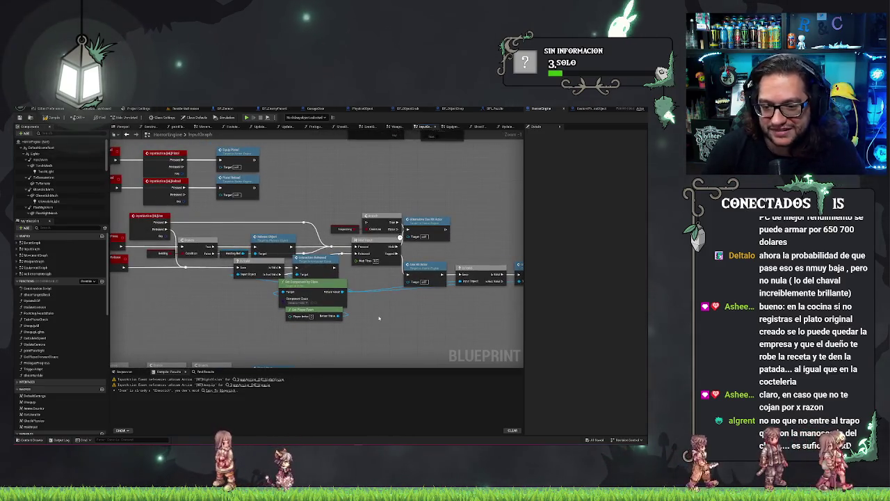
{"action": "left_click_drag", "start_coordinate": [436, 174], "coordinate": [407, 163]}
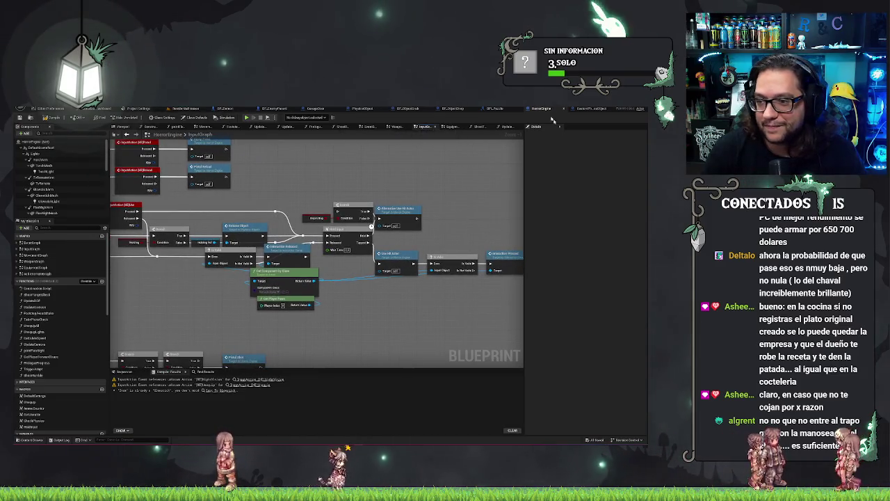
{"action": "left_click", "coordinate": [420, 110]}
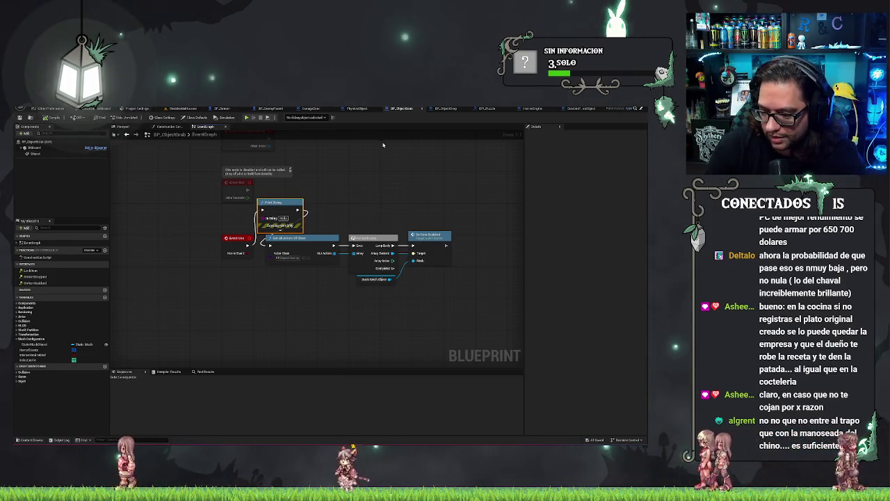
{"action": "left_click", "coordinate": [177, 210]}
{"action": "left_click", "coordinate": [299, 211]}
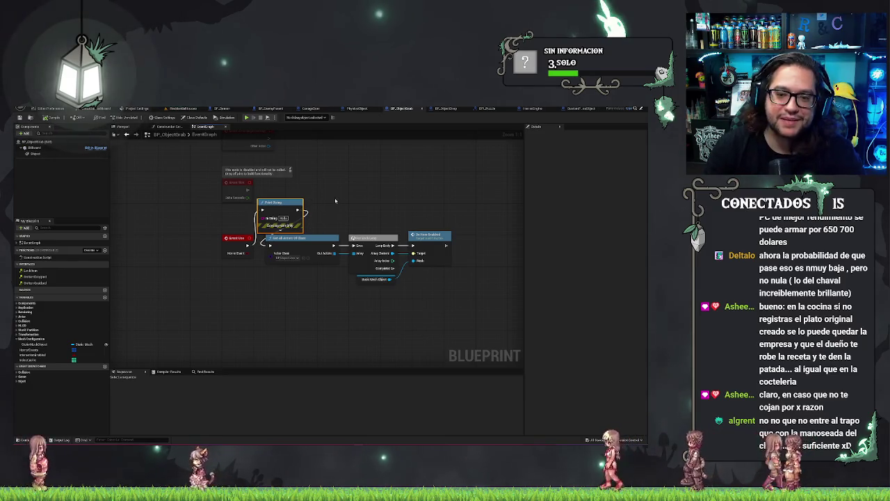
{"action": "left_click", "coordinate": [253, 206]}
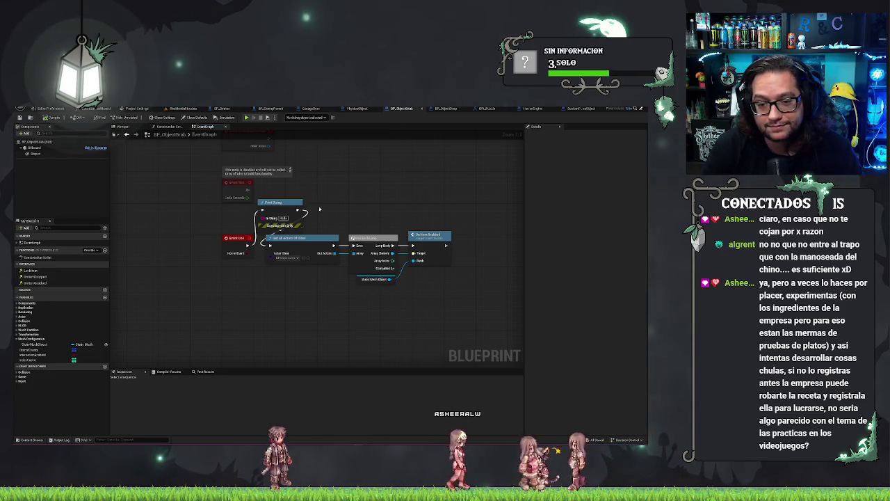
Select the Print String node, then switch to the BP_ObjectDrop Event Graph
{"action": "left_click", "coordinate": [296, 210]}
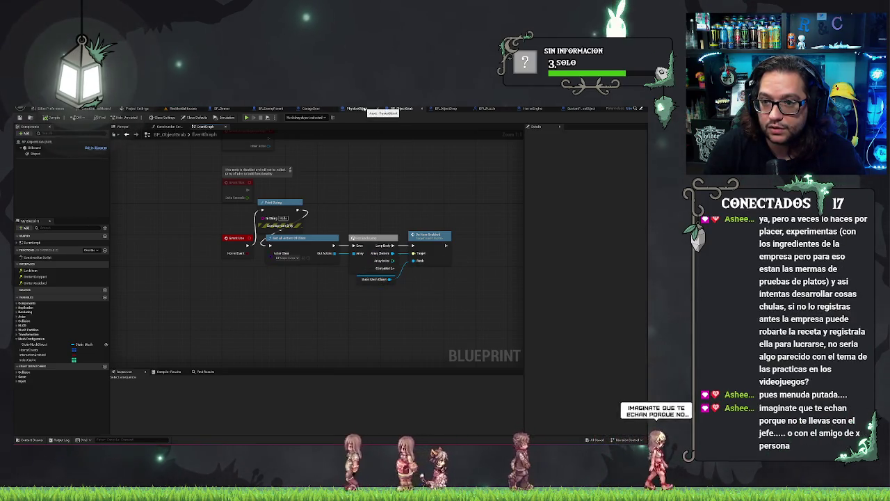
{"action": "left_click", "coordinate": [446, 110]}
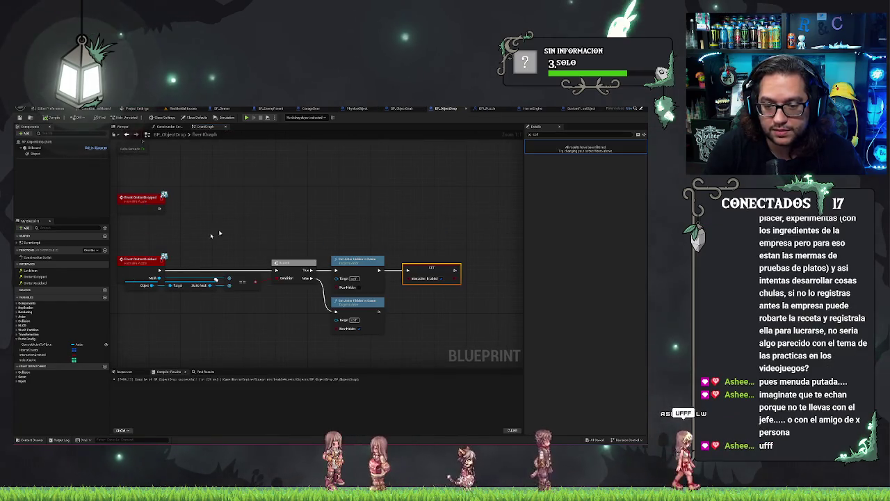
{"action": "left_click", "coordinate": [378, 247]}
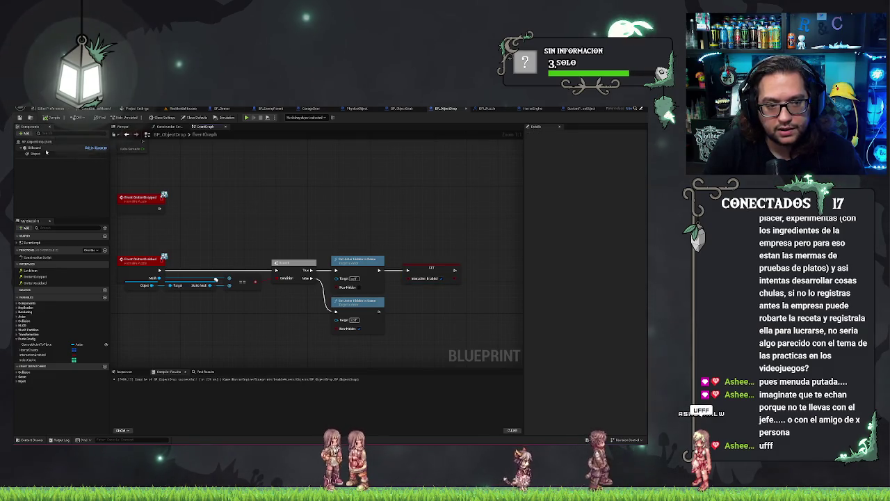
Filter BP_ObjectDrop (Self) details by 'hidden' to reveal Rendering > Actor Hidden in Game
{"action": "left_click", "coordinate": [37, 142]}
{"action": "left_click", "coordinate": [549, 135]}
{"action": "type", "text": "hidden"}
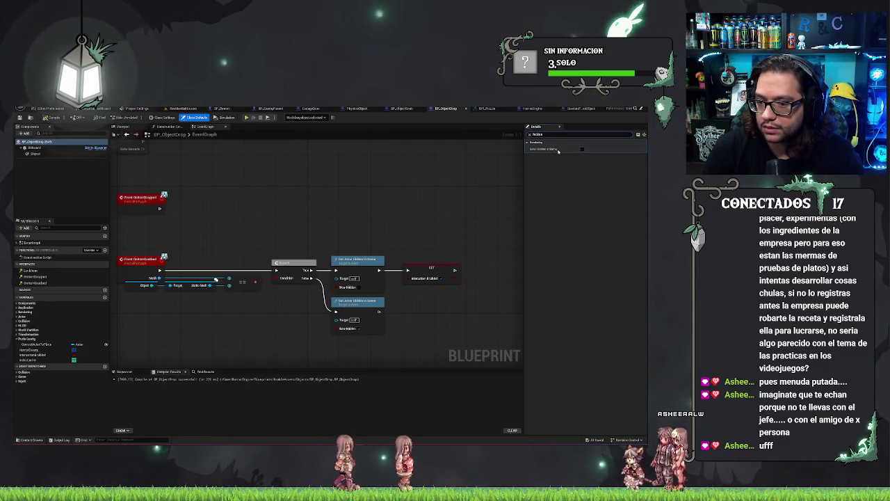
{"action": "left_click_drag", "start_coordinate": [548, 134], "coordinate": [518, 137]}
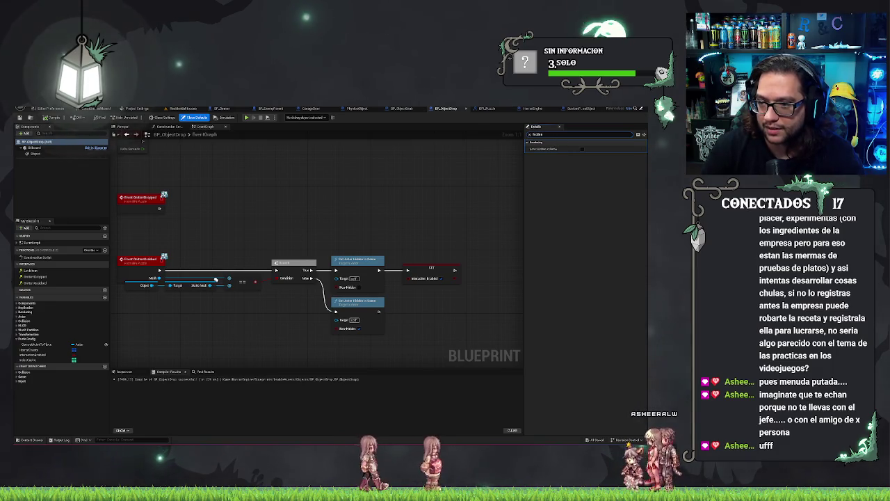
{"action": "type", "text": "only"}
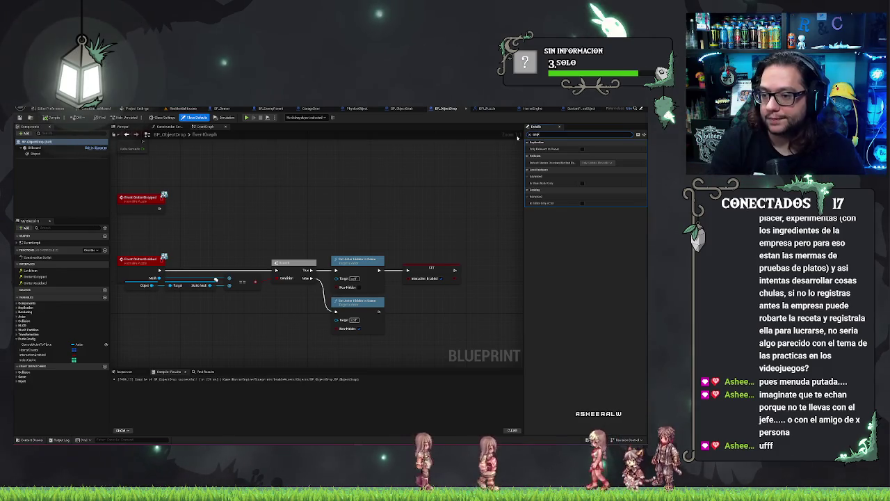
{"action": "key", "text": "BackSpace"}
{"action": "key", "text": "BackSpace"}
{"action": "key", "text": "BackSpace"}
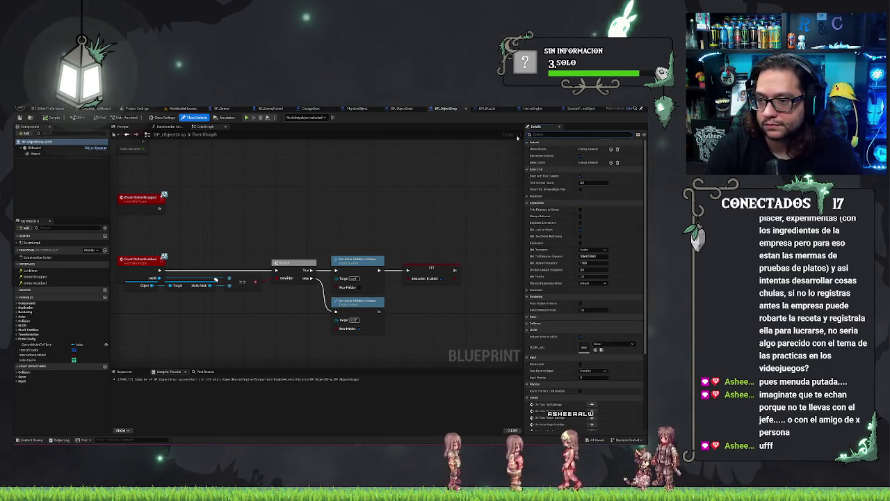
{"action": "type", "text": "dden"}
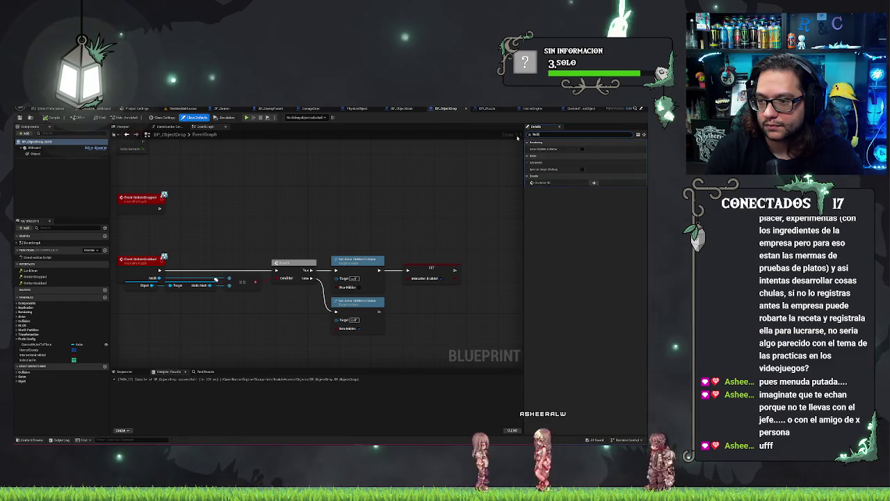
Review the Object component and class defaults, then return to the ResidentialHouse level
{"action": "left_click", "coordinate": [34, 153]}
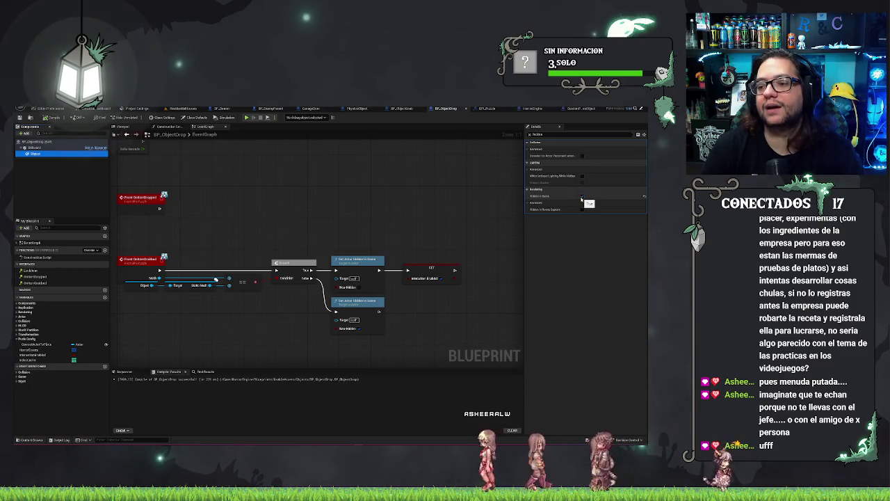
{"action": "left_click", "coordinate": [583, 196]}
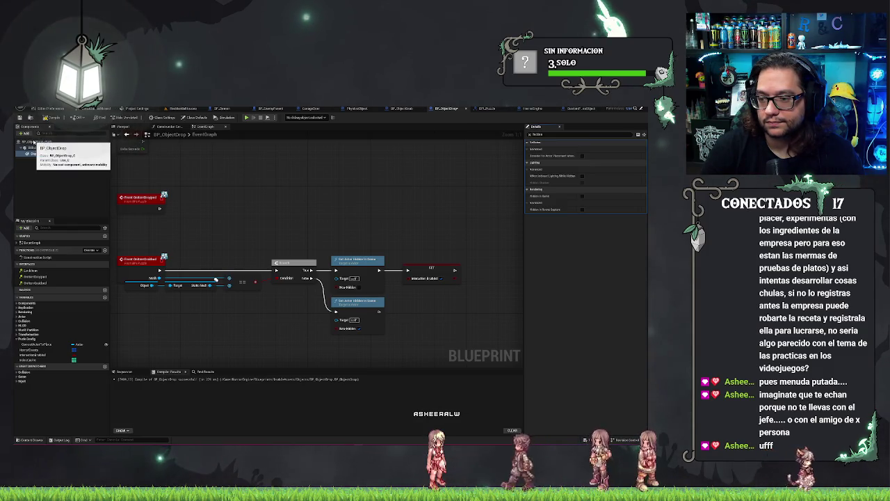
{"action": "left_click", "coordinate": [33, 142]}
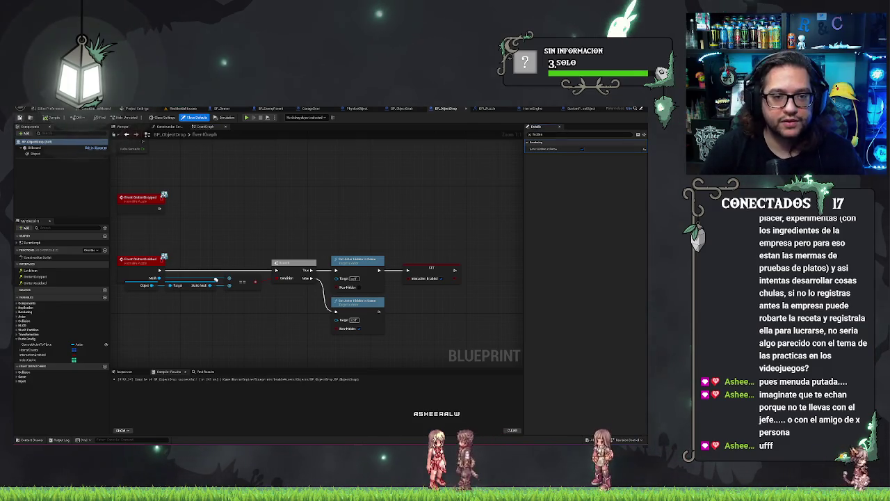
{"action": "left_click", "coordinate": [200, 110]}
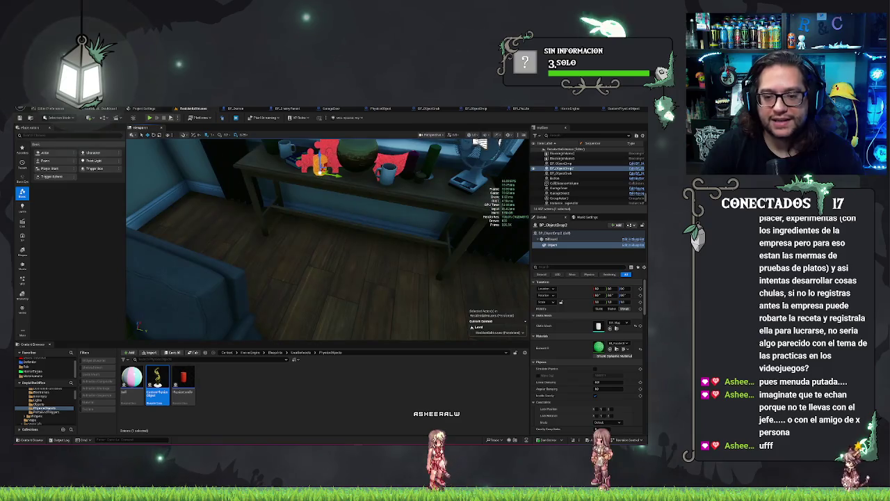
Play-test from the chosen spot, walking to the window sill's cups, vase and book
{"action": "right_click", "coordinate": [379, 317]}
{"action": "left_click", "coordinate": [408, 315]}
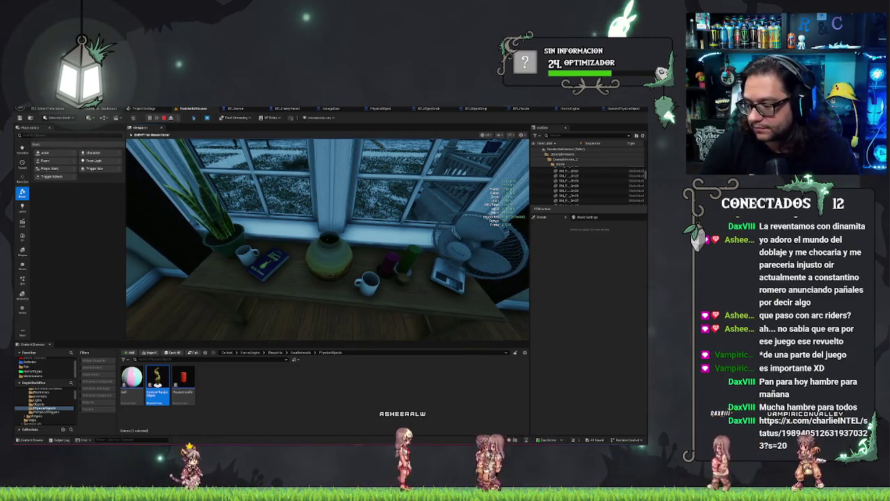
{"action": "mouse_move", "coordinate": [327, 240]}
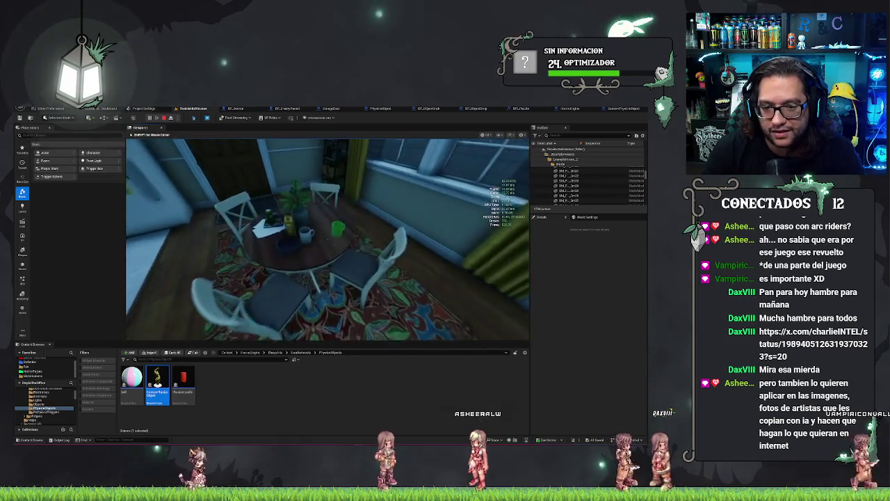
End the play-test and pull the view back over the kitchen dining table props
{"action": "key", "text": "Escape"}
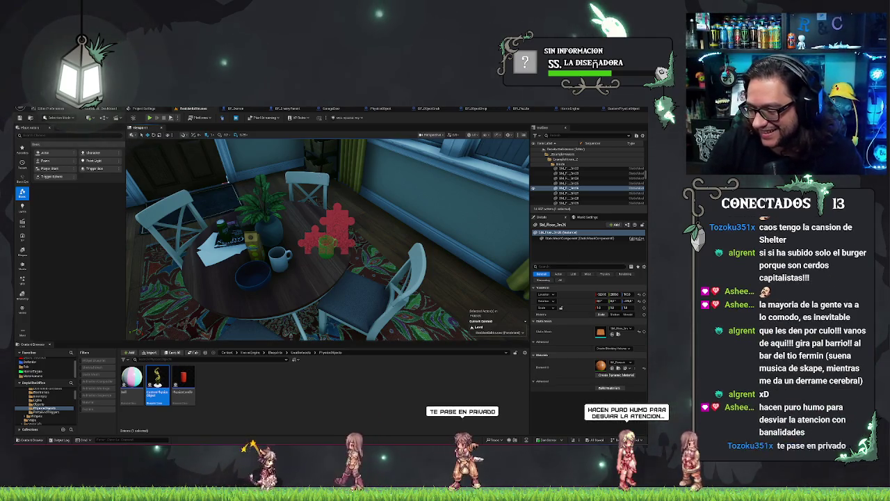
{"action": "left_click_drag", "start_coordinate": [375, 258], "coordinate": [351, 288]}
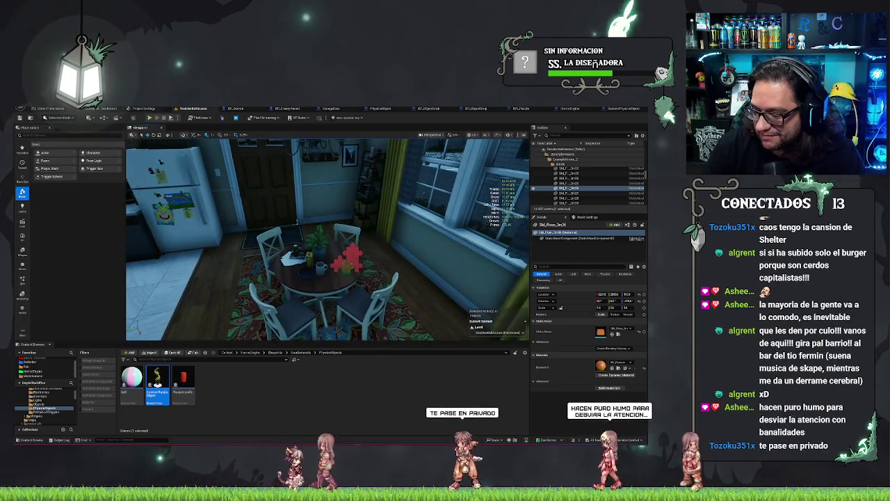
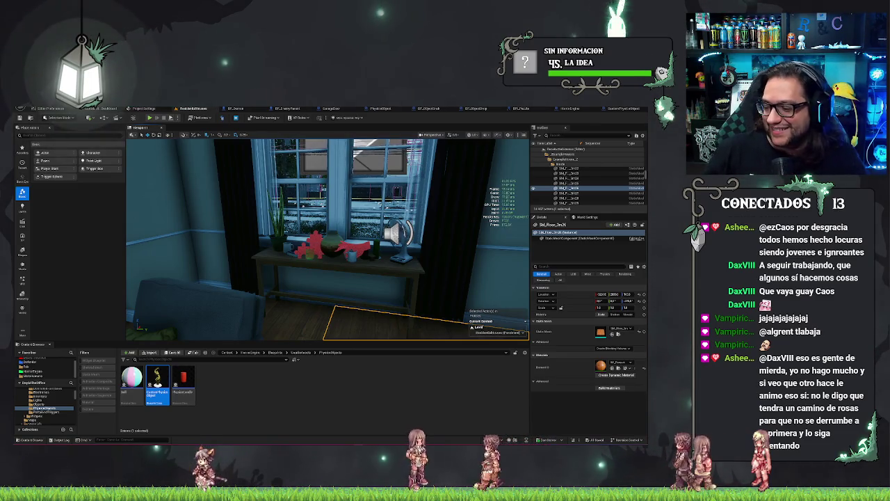
Fly the camera in toward the window table with the red puzzle pieces
{"action": "left_click_drag", "start_coordinate": [407, 276], "coordinate": [399, 230]}
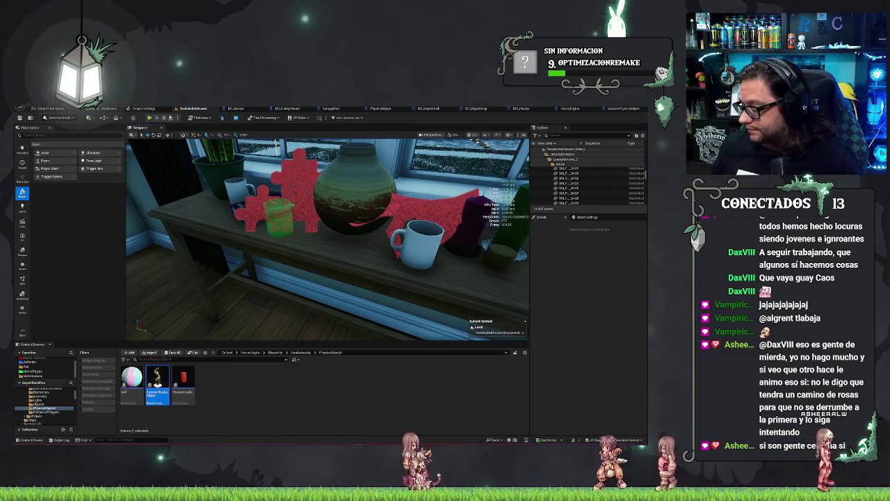
Cycle through camera bookmarks 1, 2 and 3, ending on the wide living-room view
{"action": "key", "text": "1"}
{"action": "key", "text": "2"}
{"action": "key", "text": "3"}
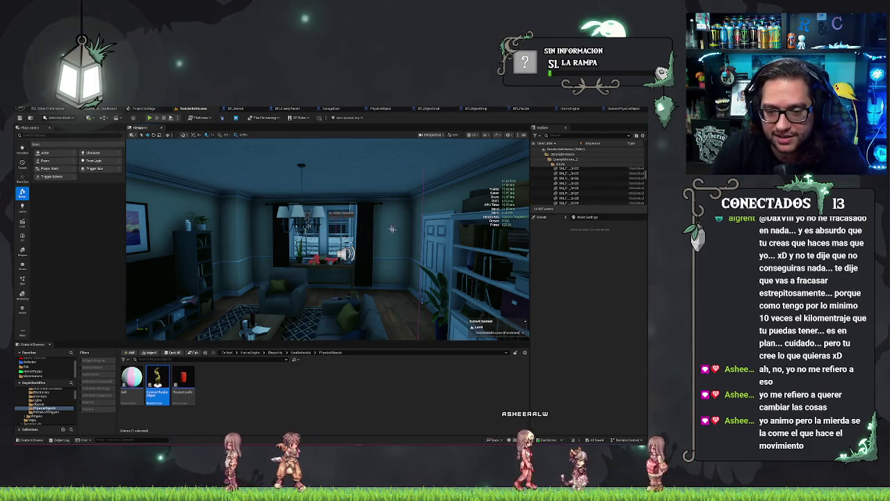
Look around the living room, then select the BP_ObjectGrab actor on the window table
{"action": "left_click_drag", "start_coordinate": [327, 236], "coordinate": [306, 237]}
{"action": "mouse_move", "coordinate": [395, 297]}
{"action": "left_mouse_down"}
{"action": "mouse_move", "coordinate": [394, 261]}
{"action": "mouse_move", "coordinate": [445, 258]}
{"action": "mouse_move", "coordinate": [363, 257]}
{"action": "mouse_move", "coordinate": [412, 257]}
{"action": "left_mouse_up"}
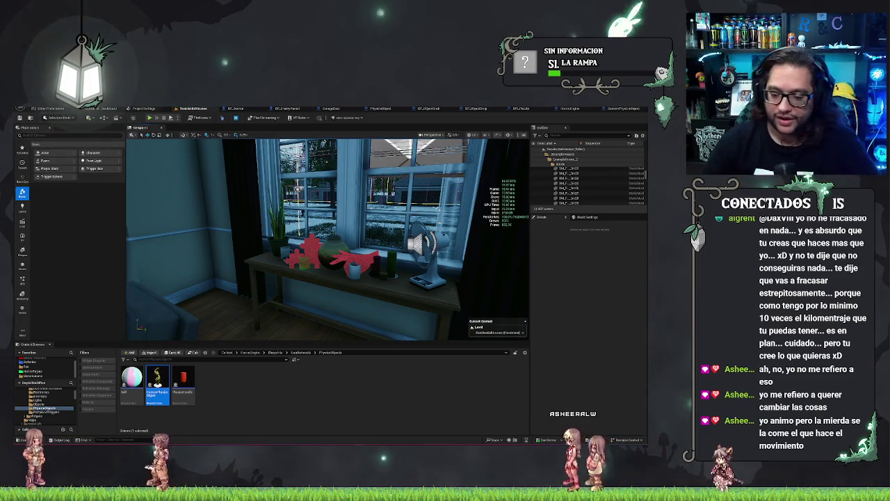
{"action": "left_click_drag", "start_coordinate": [341, 246], "coordinate": [341, 278]}
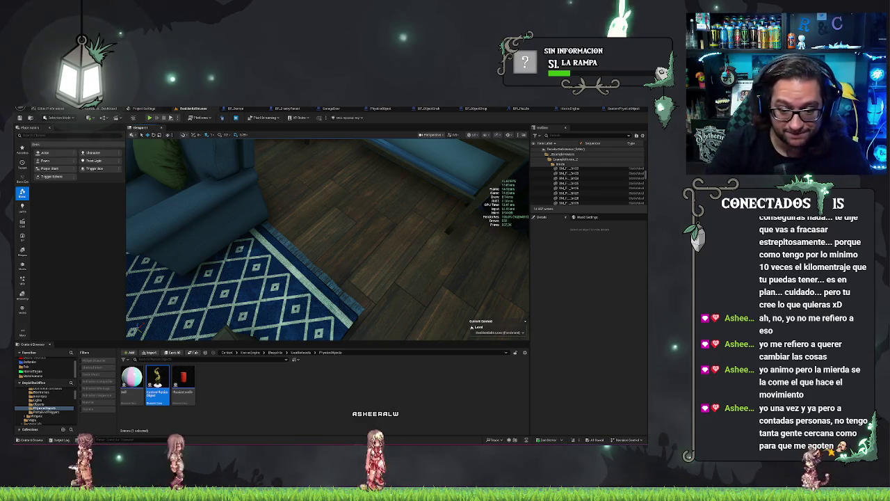
{"action": "left_click_drag", "start_coordinate": [380, 289], "coordinate": [317, 205]}
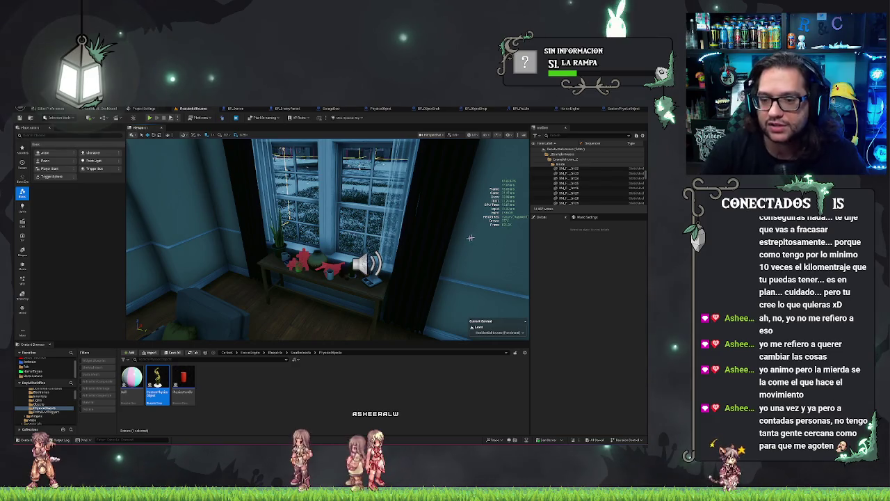
{"action": "left_click_drag", "start_coordinate": [462, 243], "coordinate": [458, 244]}
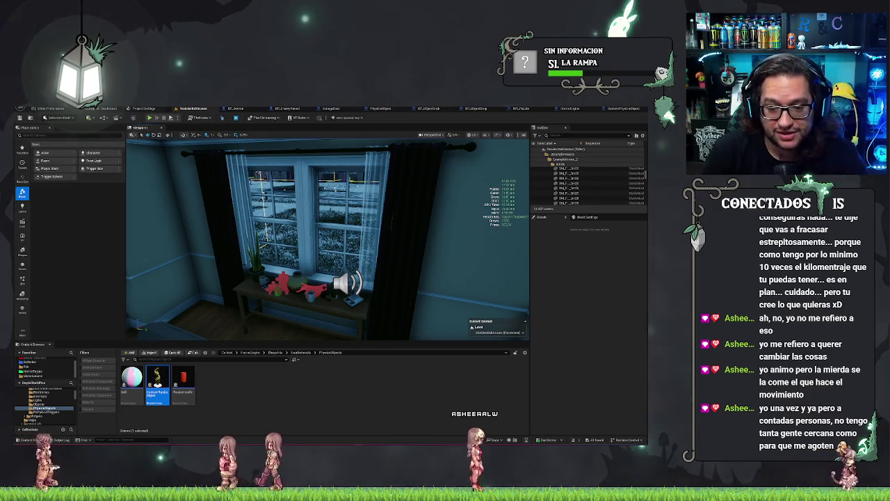
{"action": "left_click_drag", "start_coordinate": [327, 237], "coordinate": [268, 235]}
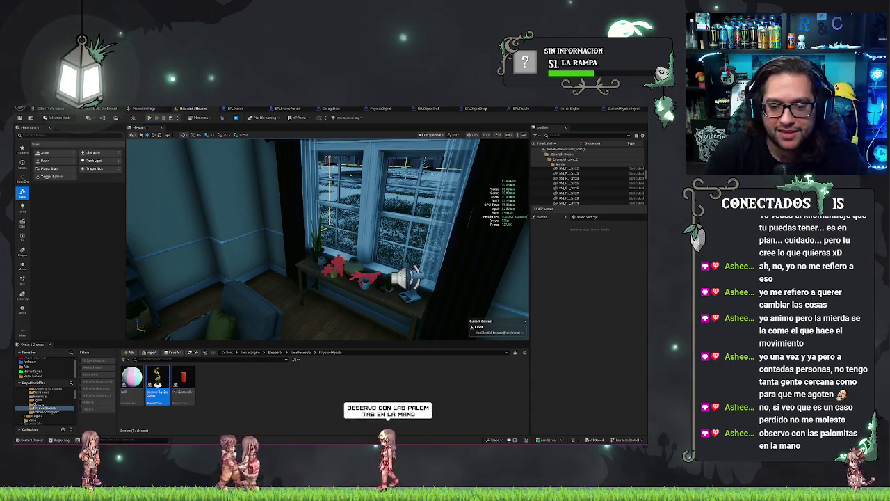
{"action": "left_click", "coordinate": [369, 280]}
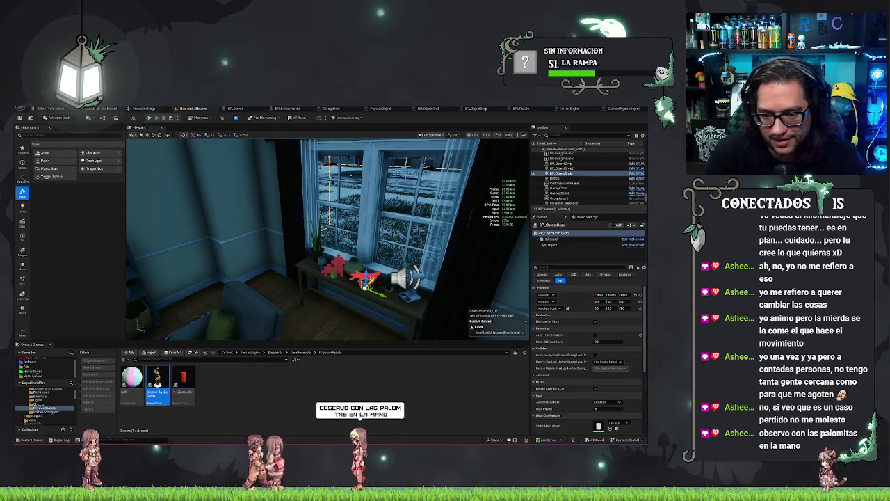
Deselect BP_ObjectGrab and fly through the doorway into the kitchen and dining room
{"action": "key", "text": "Escape"}
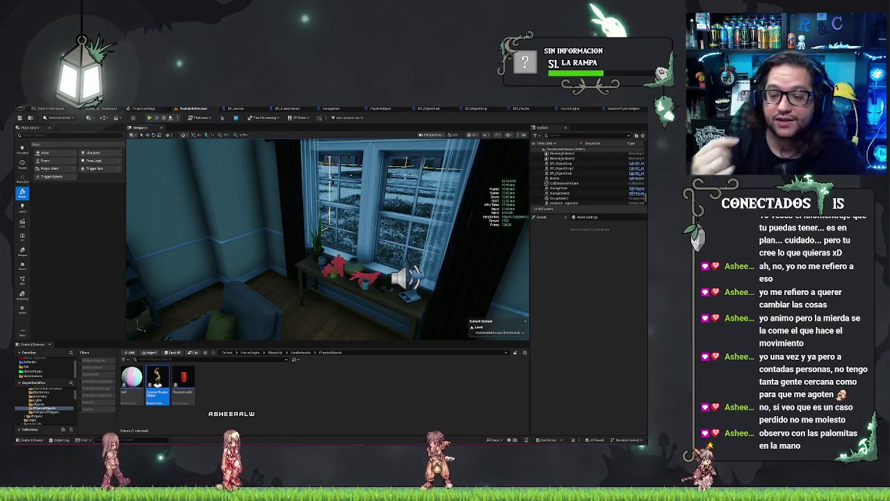
{"action": "left_click_drag", "start_coordinate": [310, 272], "coordinate": [216, 279]}
{"action": "scroll", "coordinate": [327, 240], "scroll_direction": "up", "scroll_amount": 5}
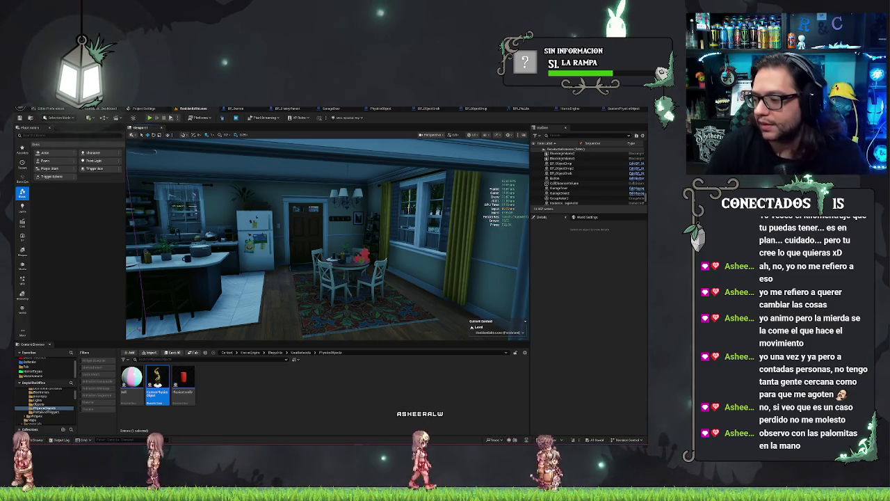
Look over the dining-table puzzle piece, then switch to the BP_ObjectGrab blueprint's Event Graph
{"action": "mouse_move", "coordinate": [418, 319]}
{"action": "left_mouse_down"}
{"action": "mouse_move", "coordinate": [480, 282]}
{"action": "mouse_move", "coordinate": [468, 259]}
{"action": "left_mouse_up"}
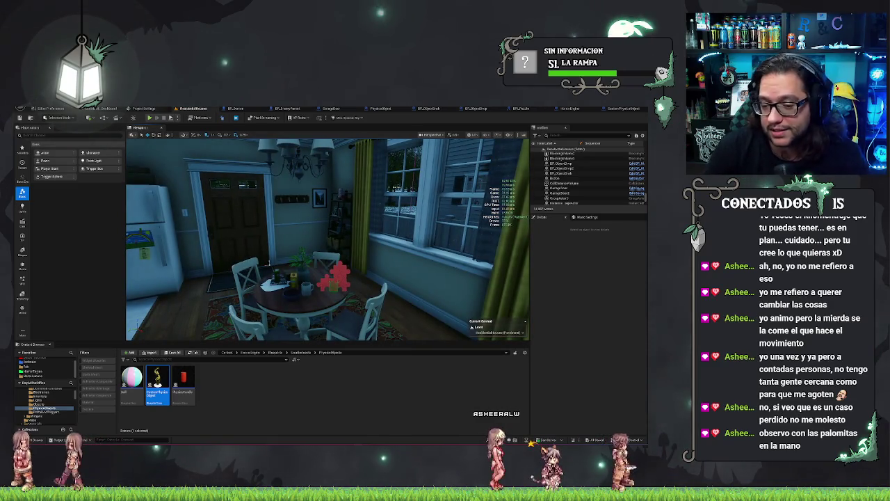
{"action": "mouse_move", "coordinate": [449, 244]}
{"action": "left_mouse_down"}
{"action": "mouse_move", "coordinate": [417, 244]}
{"action": "mouse_move", "coordinate": [473, 245]}
{"action": "left_mouse_up"}
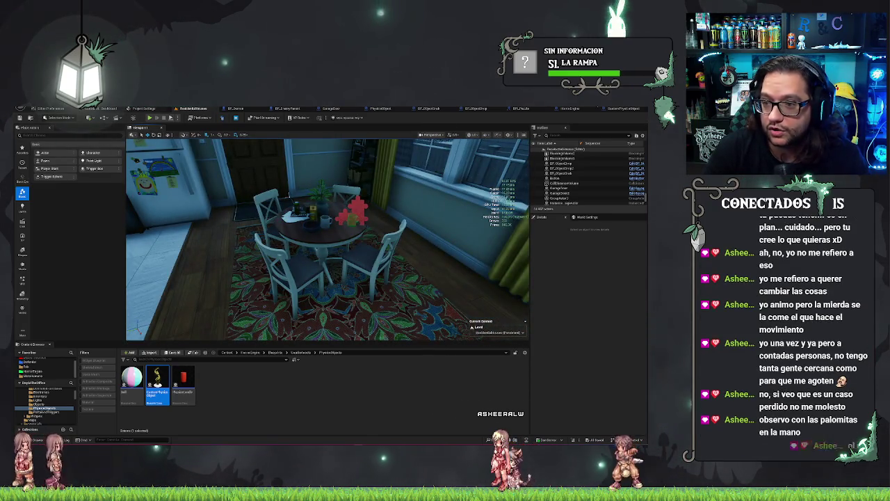
{"action": "left_click", "coordinate": [388, 108]}
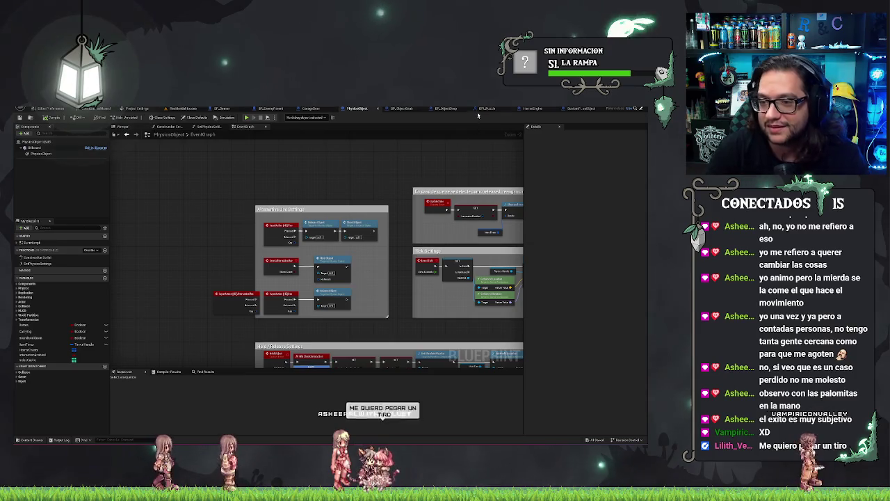
{"action": "left_click", "coordinate": [402, 108]}
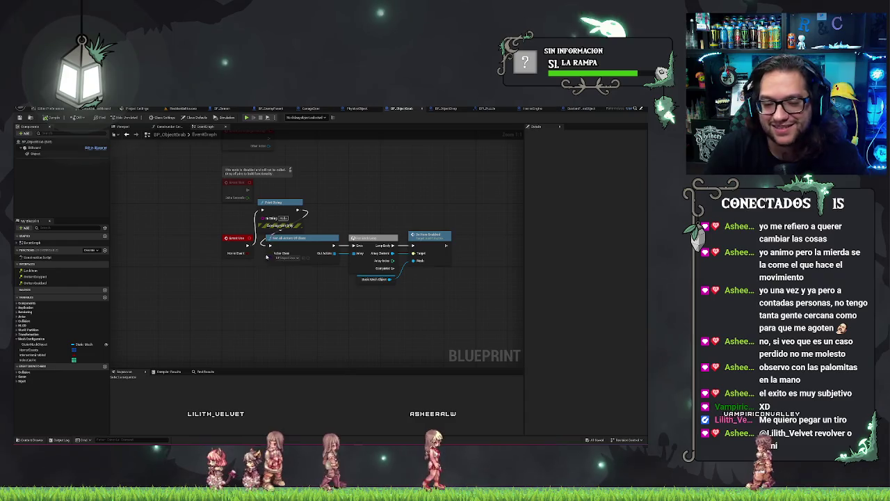
Delete the Print String node and shift the Get All Actors loop chain to the right
{"action": "left_click", "coordinate": [302, 211]}
{"action": "key", "text": "Delete"}
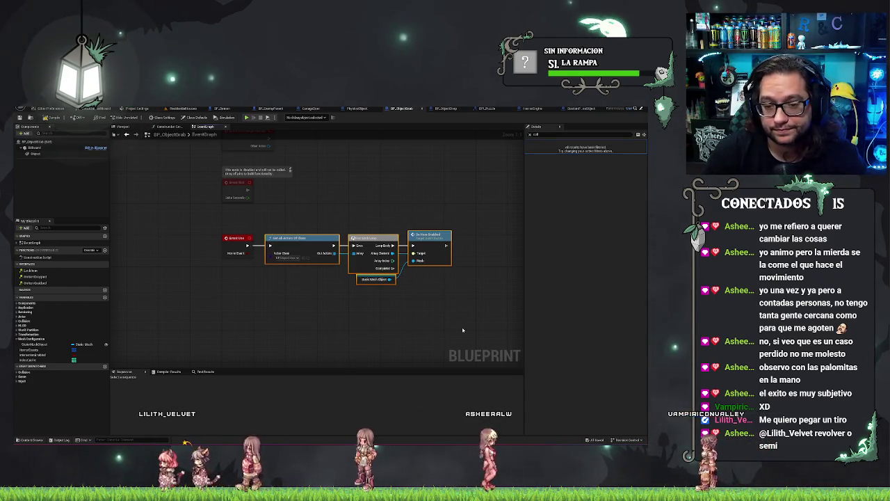
{"action": "left_click_drag", "start_coordinate": [322, 226], "coordinate": [462, 329]}
{"action": "left_click_drag", "start_coordinate": [369, 254], "coordinate": [408, 254]}
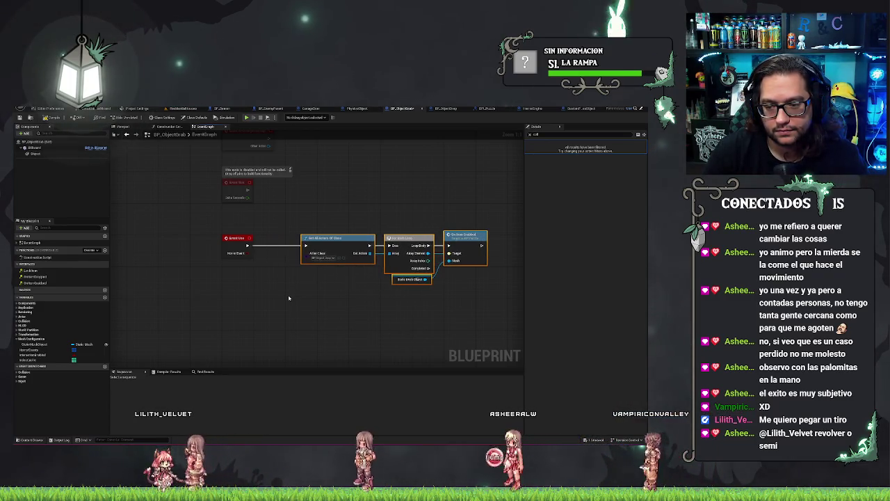
{"action": "mouse_move", "coordinate": [289, 298]}
{"action": "left_mouse_down"}
{"action": "mouse_move", "coordinate": [310, 332]}
{"action": "mouse_move", "coordinate": [320, 315]}
{"action": "mouse_move", "coordinate": [280, 330]}
{"action": "left_mouse_up"}
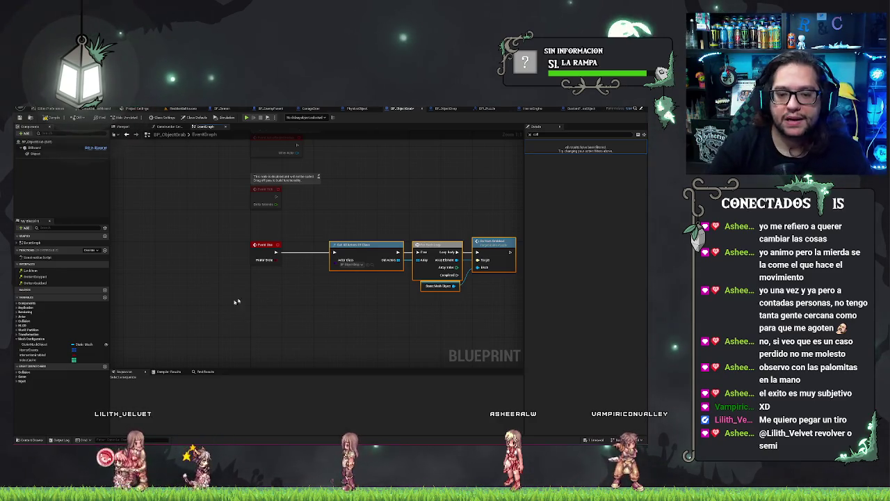
Add an overlap event node beneath the loop chain and centre it in the graph
{"action": "right_click", "coordinate": [291, 323]}
{"action": "type", "text": "overlap"}
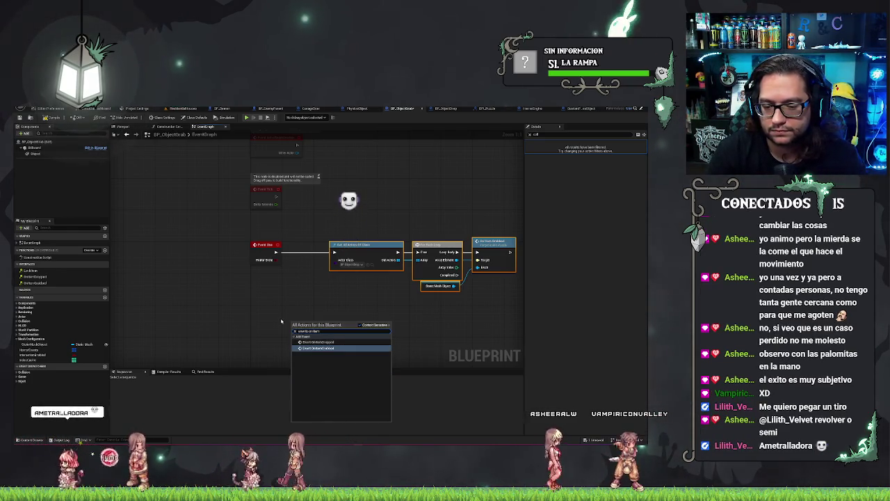
{"action": "key", "text": "Return"}
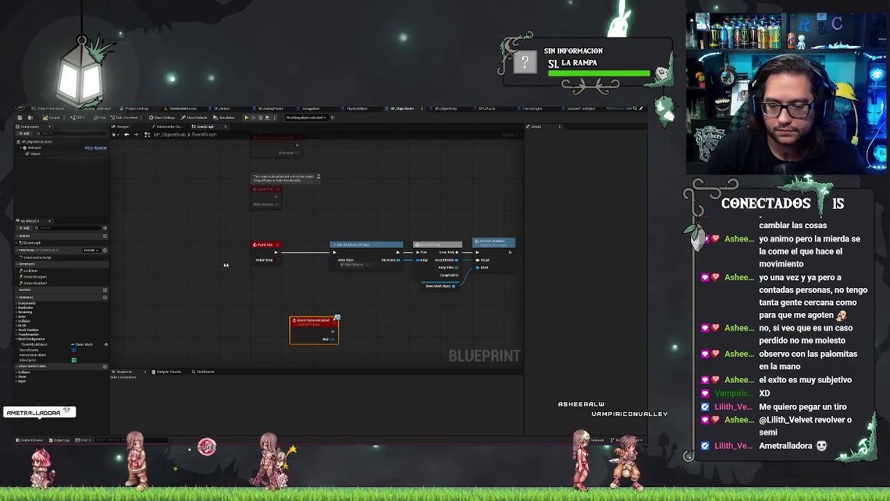
{"action": "left_click_drag", "start_coordinate": [308, 327], "coordinate": [272, 327]}
{"action": "key", "text": "Home"}
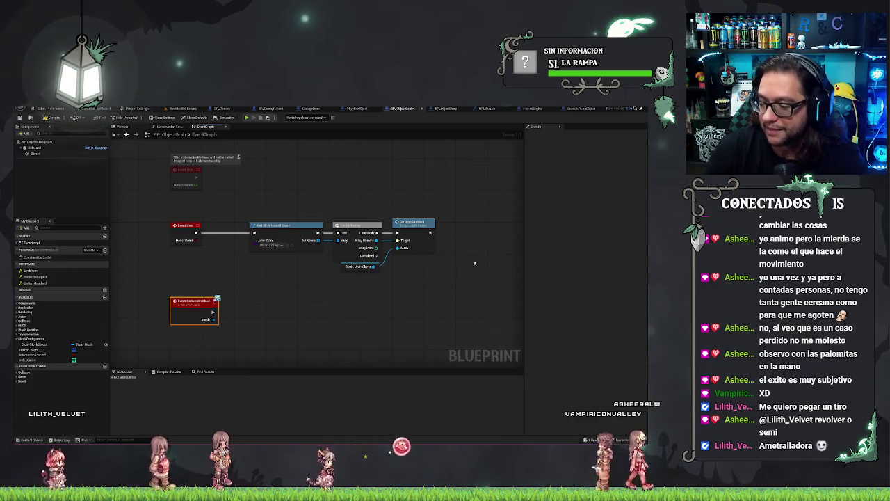
{"action": "left_click_drag", "start_coordinate": [161, 309], "coordinate": [194, 289]}
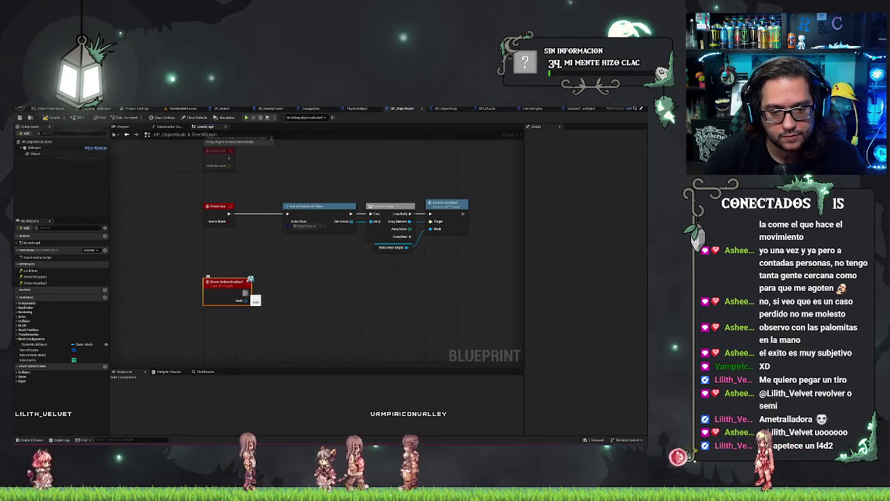
Add a Self reference node beside the event's Mesh output and search for attach actions
{"action": "left_click_drag", "start_coordinate": [244, 293], "coordinate": [246, 294]}
{"action": "right_click", "coordinate": [236, 333]}
{"action": "type", "text": "mesh"}
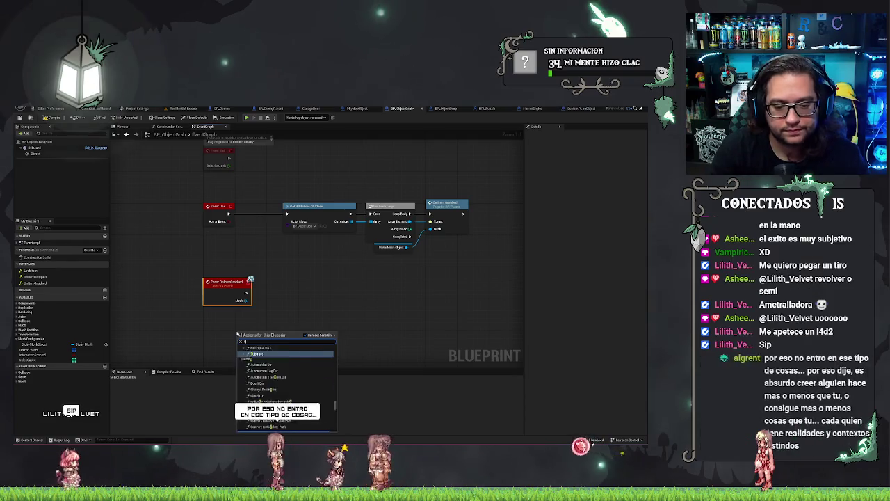
{"action": "key", "text": "Return"}
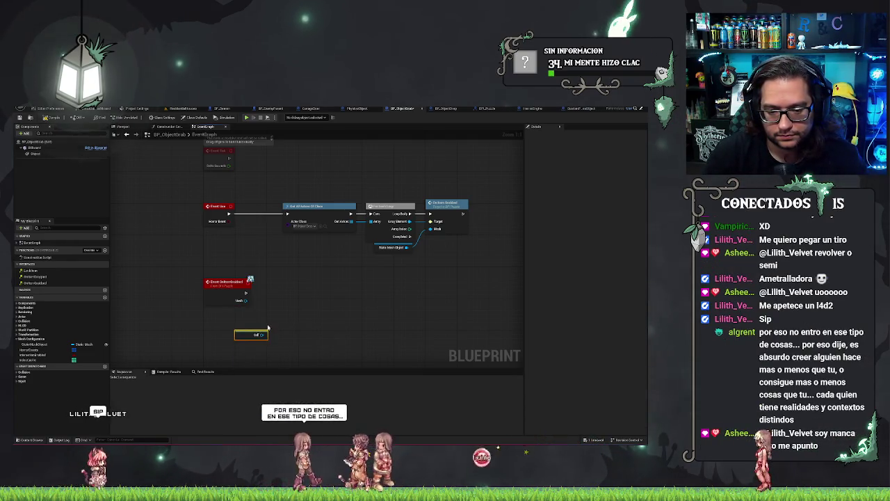
{"action": "left_click_drag", "start_coordinate": [264, 334], "coordinate": [285, 304]}
{"action": "type", "text": "attach"}
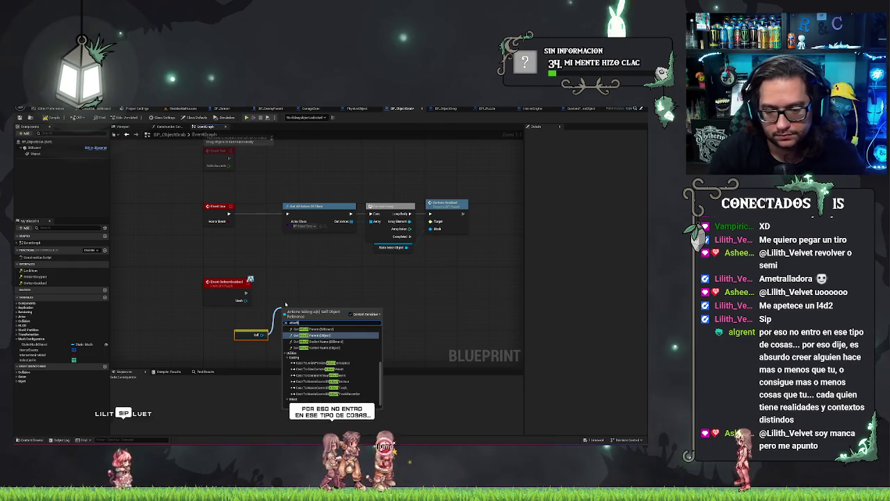
Add an Attach Actor To Actor node targeting Self
{"action": "key", "text": "Up"}
{"action": "key", "text": "Up"}
{"action": "key", "text": "Up"}
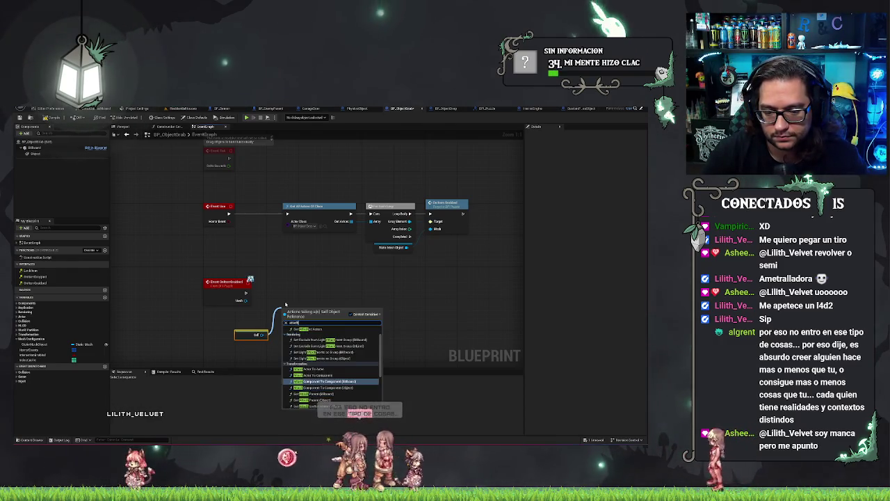
{"action": "key", "text": "Up"}
{"action": "key", "text": "Up"}
{"action": "key", "text": "Up"}
{"action": "key", "text": "Down"}
{"action": "key", "text": "Down"}
{"action": "key", "text": "Down"}
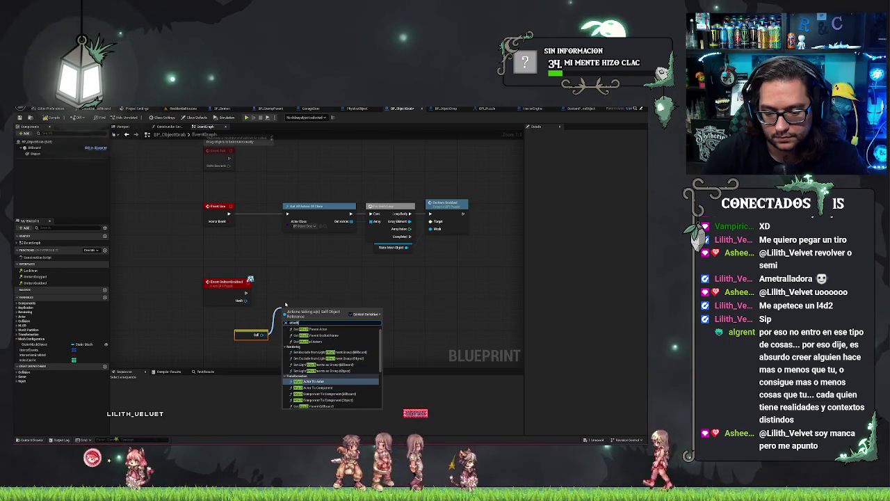
{"action": "key", "text": "Return"}
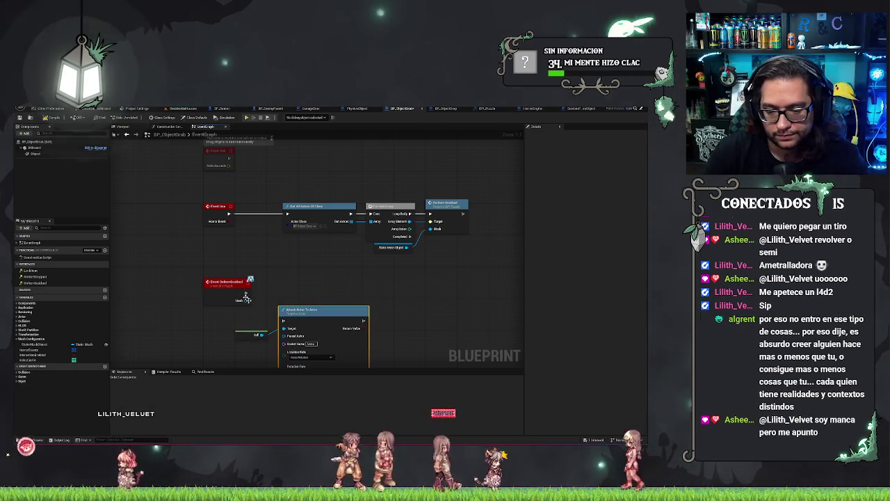
Connect Get Player Character as the parent actor and wire the grab event into the attach node
{"action": "mouse_move", "coordinate": [313, 317]}
{"action": "left_mouse_down"}
{"action": "mouse_move", "coordinate": [343, 318]}
{"action": "mouse_move", "coordinate": [388, 291]}
{"action": "mouse_move", "coordinate": [327, 300]}
{"action": "left_mouse_up"}
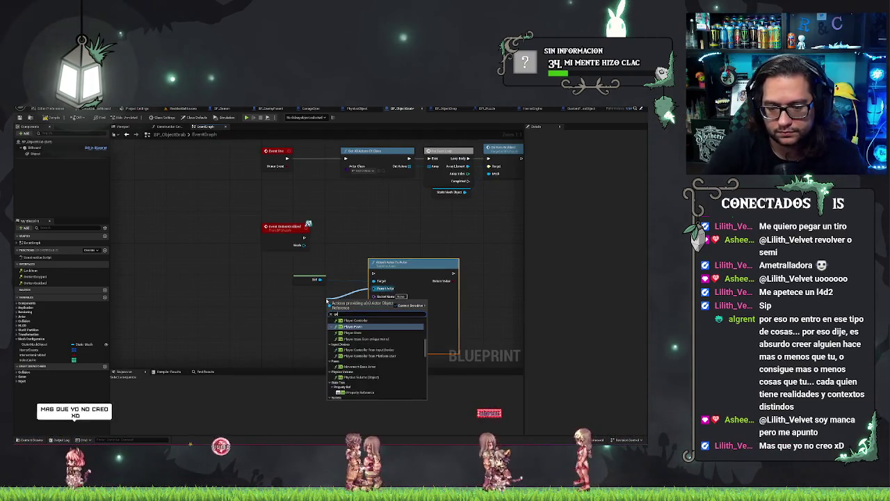
{"action": "type", "text": "get player"}
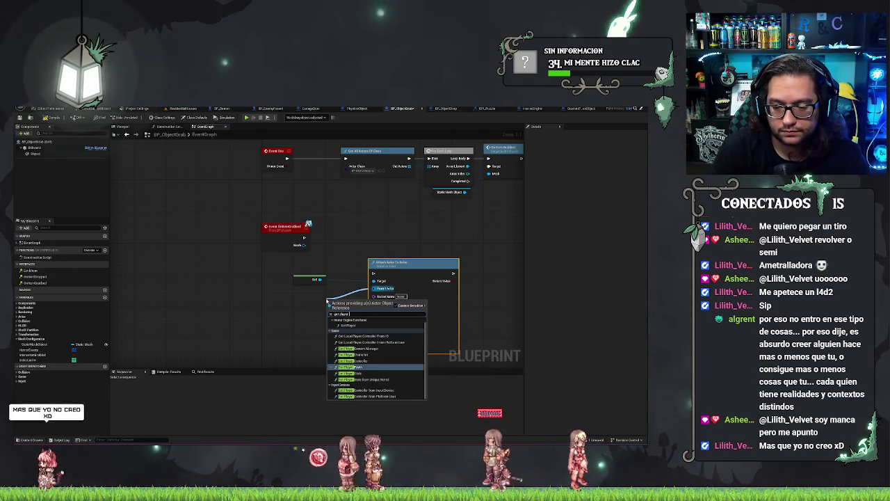
{"action": "type", "text": "char"}
{"action": "key", "text": "Return"}
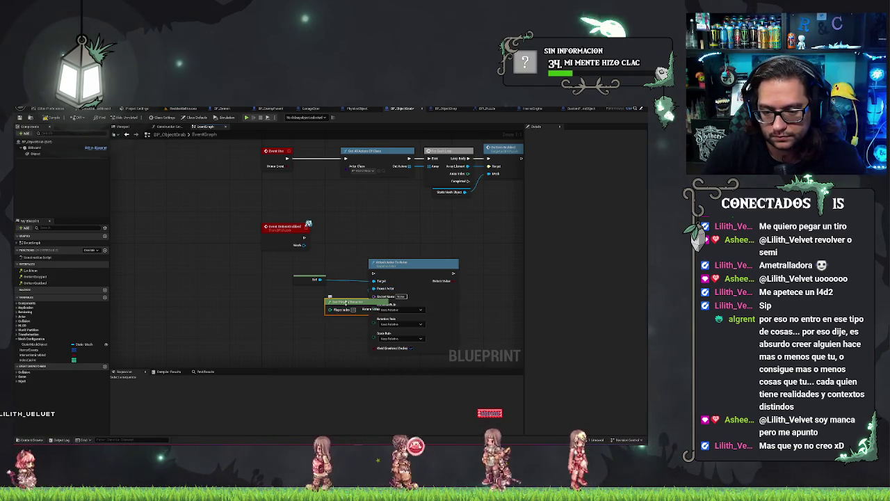
{"action": "left_click_drag", "start_coordinate": [346, 302], "coordinate": [307, 299]}
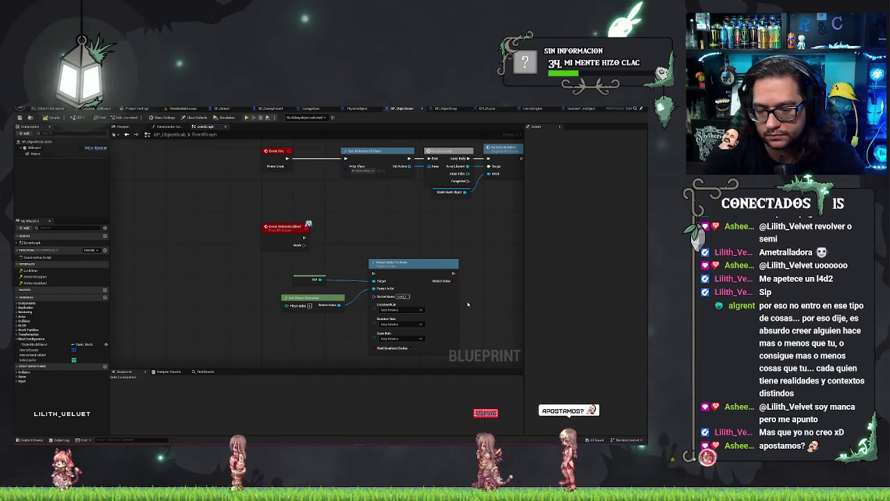
{"action": "left_click_drag", "start_coordinate": [303, 238], "coordinate": [373, 272]}
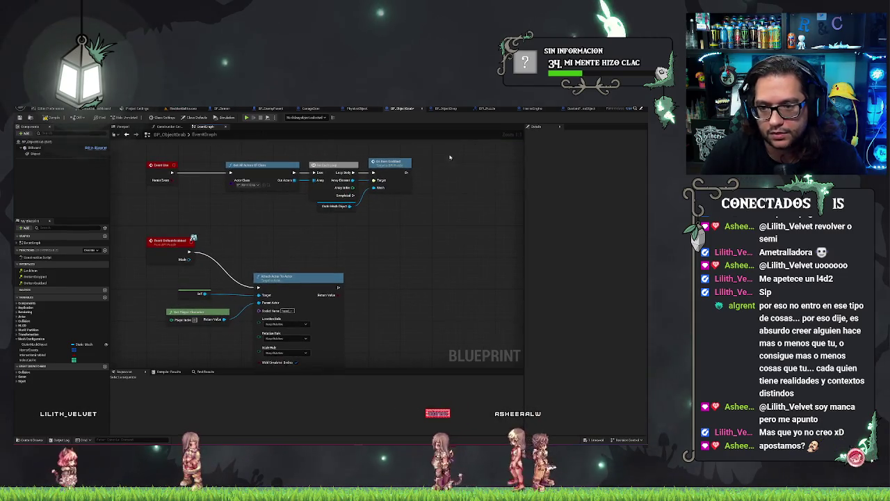
Chain a second item-enabled node after the loop's enable call, aligned with the top row
{"action": "left_click_drag", "start_coordinate": [407, 169], "coordinate": [427, 172]}
{"action": "type", "text": "on"}
{"action": "key", "text": "Return"}
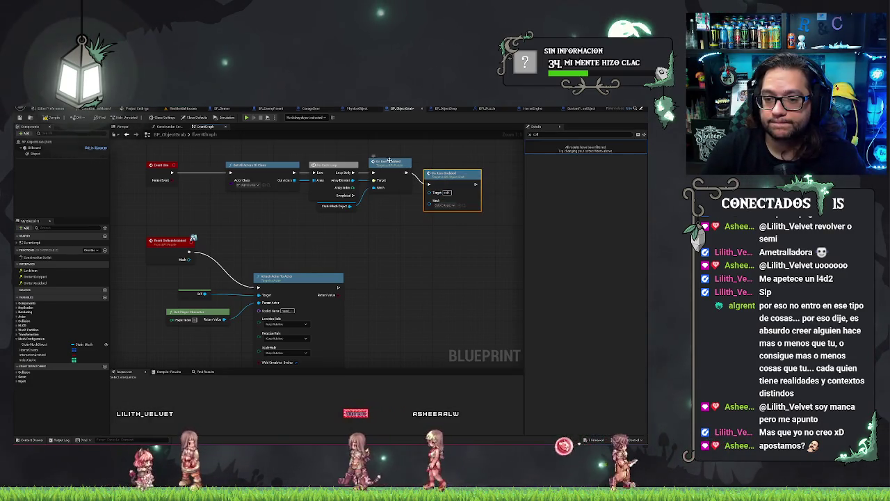
{"action": "left_click_drag", "start_coordinate": [445, 174], "coordinate": [445, 162]}
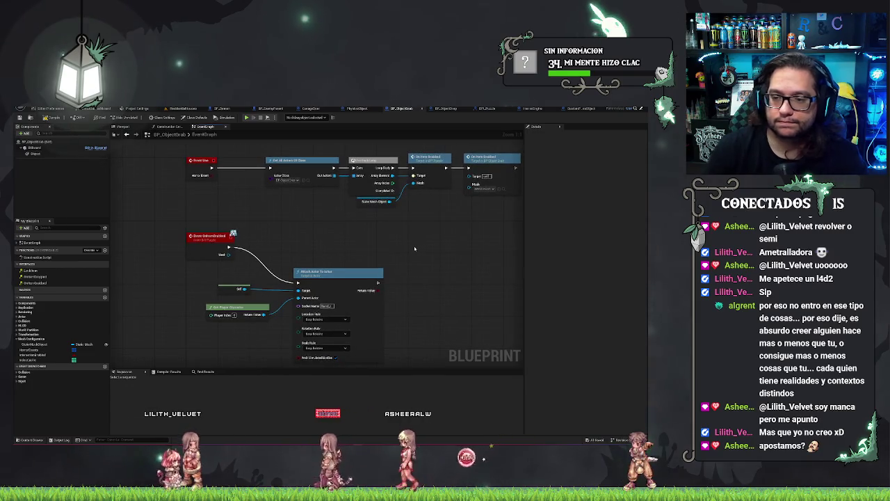
Nudge the top-row loop nodes right and reposition Get Player Character near Self
{"action": "left_click_drag", "start_coordinate": [402, 230], "coordinate": [368, 239]}
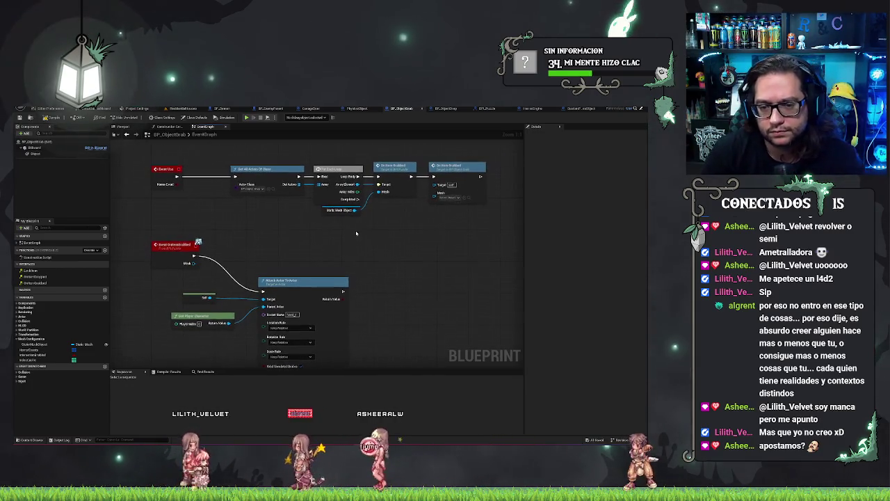
{"action": "left_click_drag", "start_coordinate": [235, 203], "coordinate": [269, 218]}
{"action": "left_click_drag", "start_coordinate": [266, 170], "coordinate": [503, 267]}
{"action": "key", "text": "Right"}
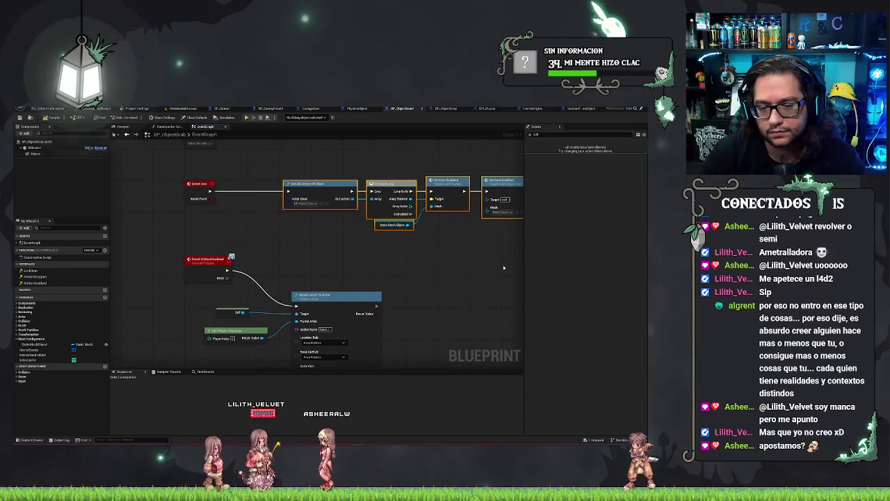
{"action": "left_click_drag", "start_coordinate": [202, 289], "coordinate": [326, 348]}
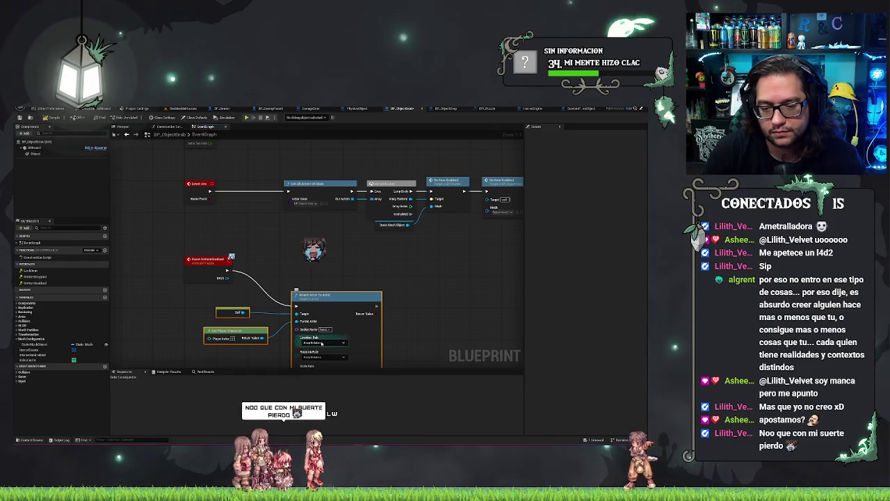
{"action": "left_click", "coordinate": [192, 295]}
{"action": "left_click_drag", "start_coordinate": [347, 339], "coordinate": [347, 341]}
{"action": "left_click_drag", "start_coordinate": [233, 332], "coordinate": [233, 314]}
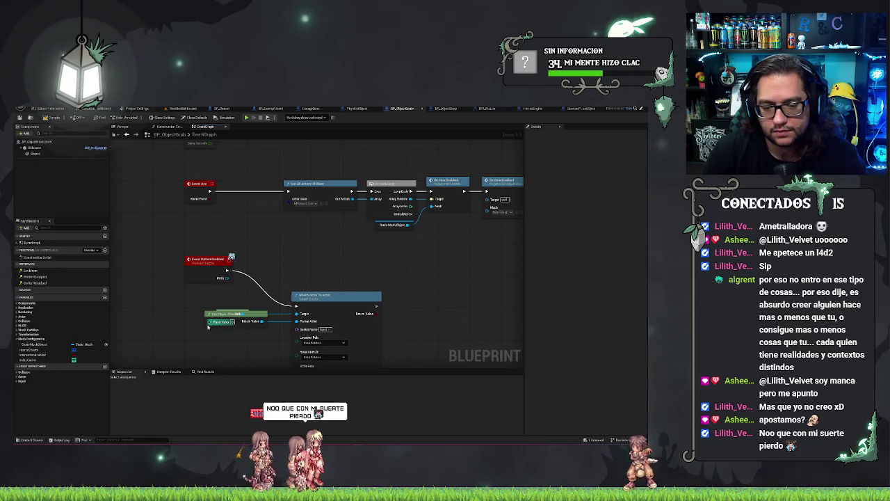
{"action": "left_click", "coordinate": [222, 323]}
{"action": "key", "text": "ctrl+z"}
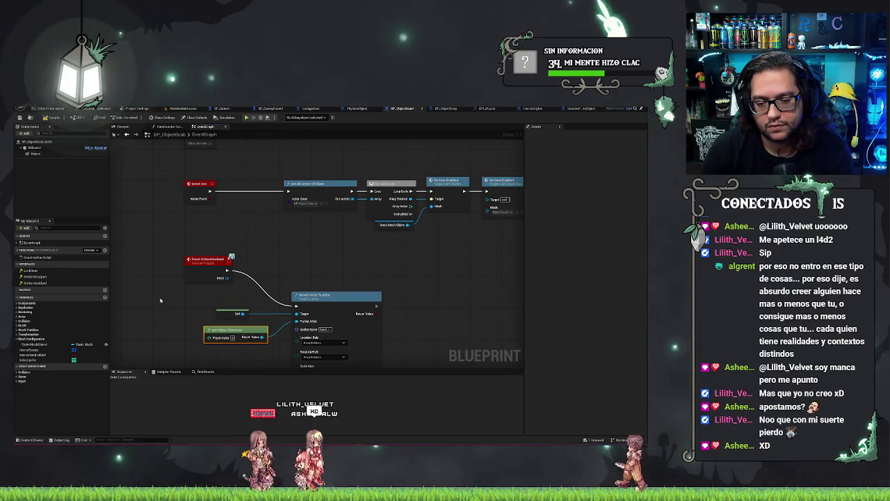
Move Attach Actor To Actor, Self and Get Player Character up beside the grab event
{"action": "left_click_drag", "start_coordinate": [237, 336], "coordinate": [247, 345]}
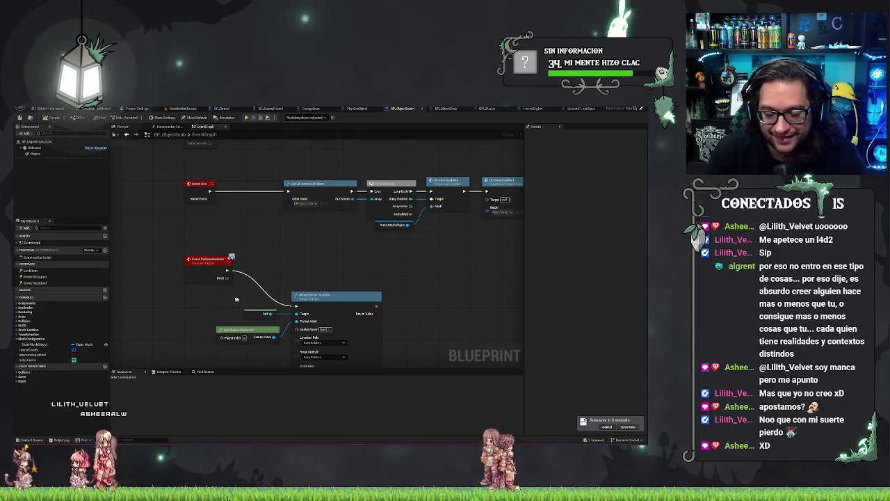
{"action": "mouse_move", "coordinate": [239, 300]}
{"action": "left_mouse_down"}
{"action": "mouse_move", "coordinate": [366, 346]}
{"action": "mouse_move", "coordinate": [365, 321]}
{"action": "mouse_move", "coordinate": [366, 334]}
{"action": "left_mouse_up"}
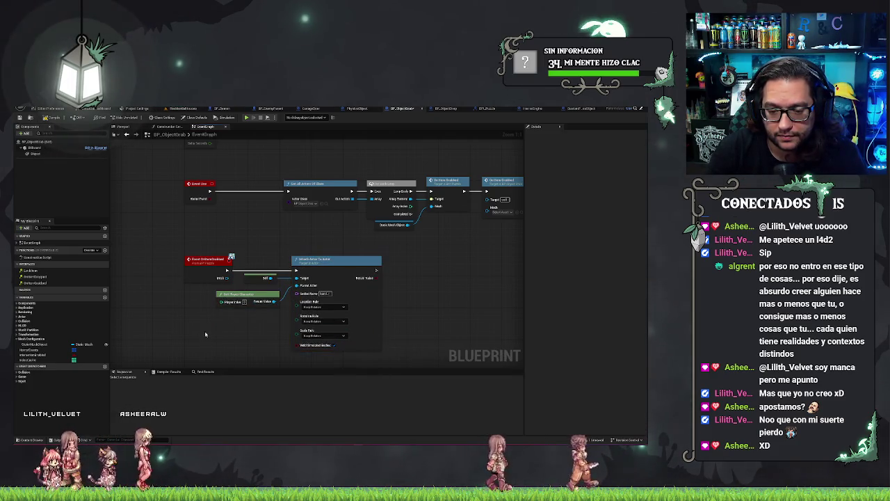
{"action": "left_click_drag", "start_coordinate": [219, 265], "coordinate": [320, 283]}
{"action": "left_click", "coordinate": [242, 335]}
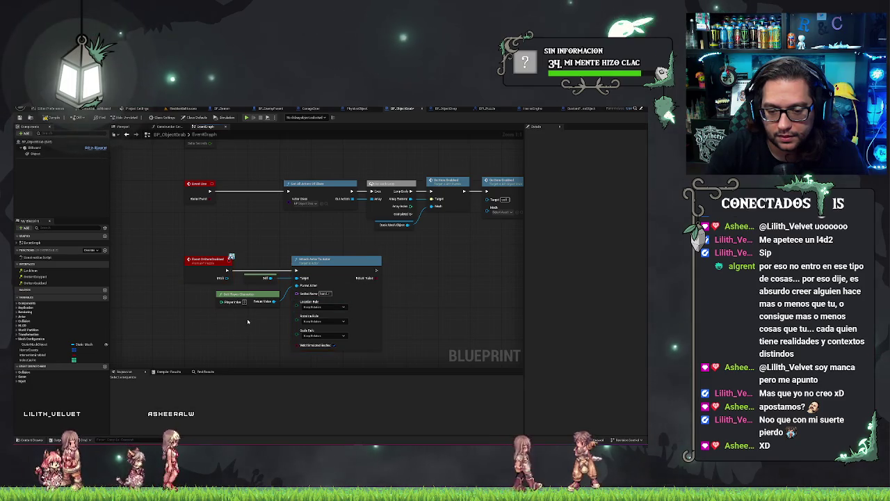
{"action": "left_click_drag", "start_coordinate": [234, 302], "coordinate": [233, 299]}
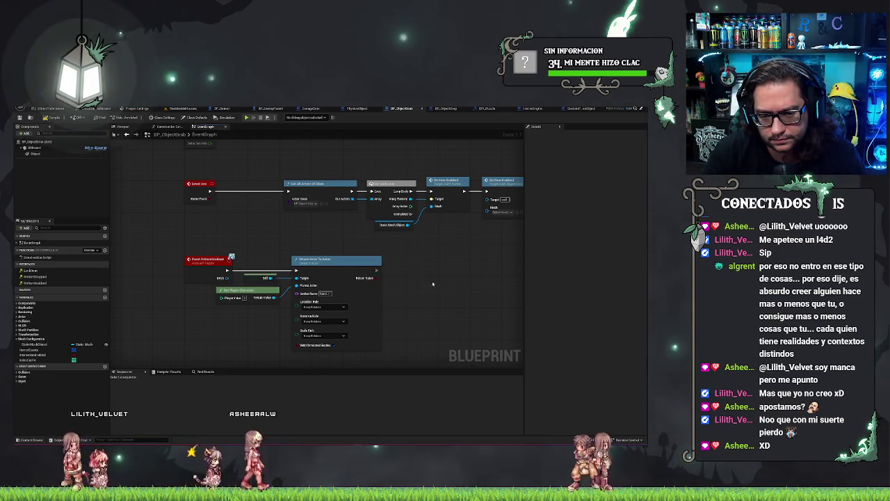
{"action": "mouse_move", "coordinate": [433, 283]}
{"action": "left_mouse_down"}
{"action": "mouse_move", "coordinate": [447, 248]}
{"action": "mouse_move", "coordinate": [380, 315]}
{"action": "mouse_move", "coordinate": [383, 321]}
{"action": "left_mouse_up"}
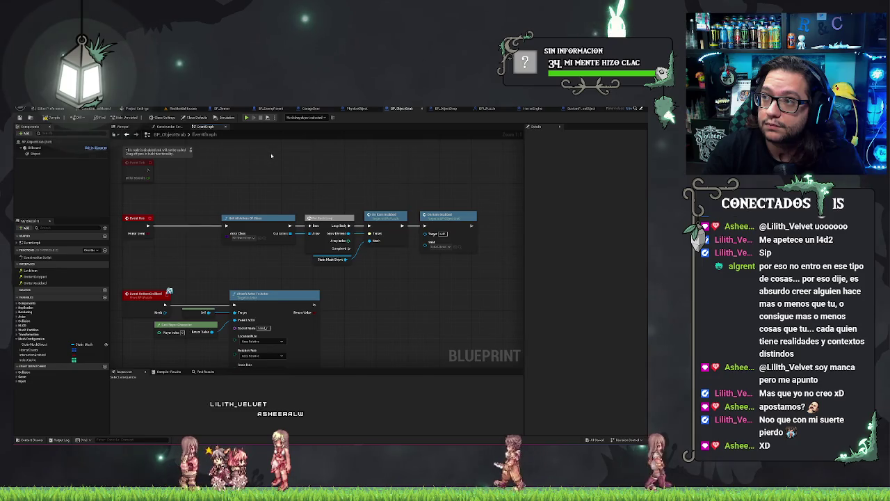
Select the Use event's Get All Actors Of Class, For Each Loop and item-enabled nodes and nudge them right
{"action": "left_click_drag", "start_coordinate": [272, 155], "coordinate": [329, 206]}
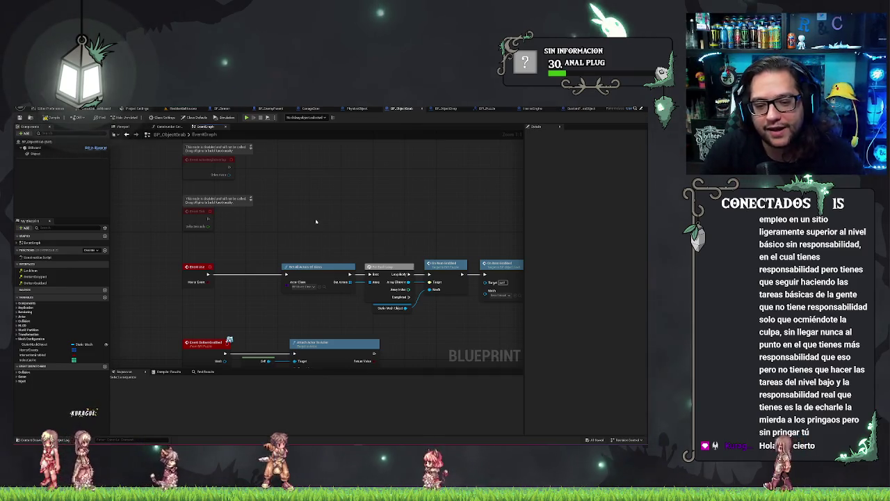
{"action": "scroll", "coordinate": [300, 209], "scroll_direction": "up", "scroll_amount": 1}
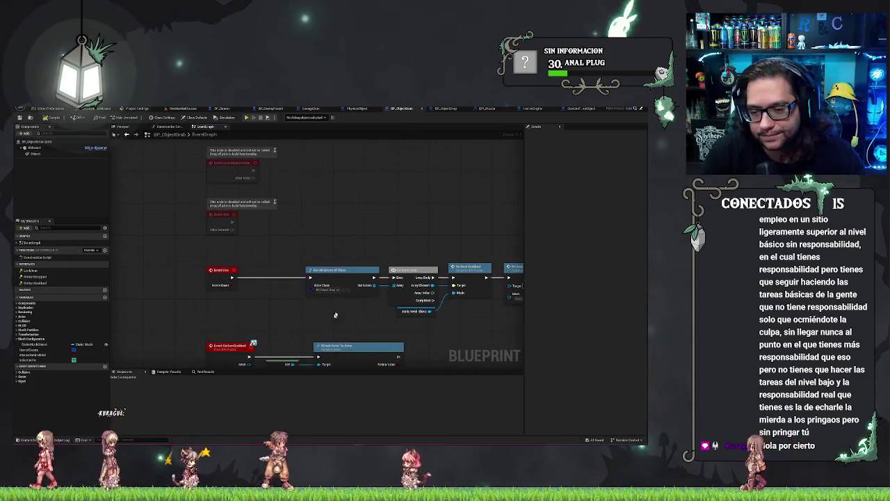
{"action": "scroll", "coordinate": [265, 218], "scroll_direction": "down", "scroll_amount": 1}
{"action": "left_click_drag", "start_coordinate": [266, 217], "coordinate": [470, 307]}
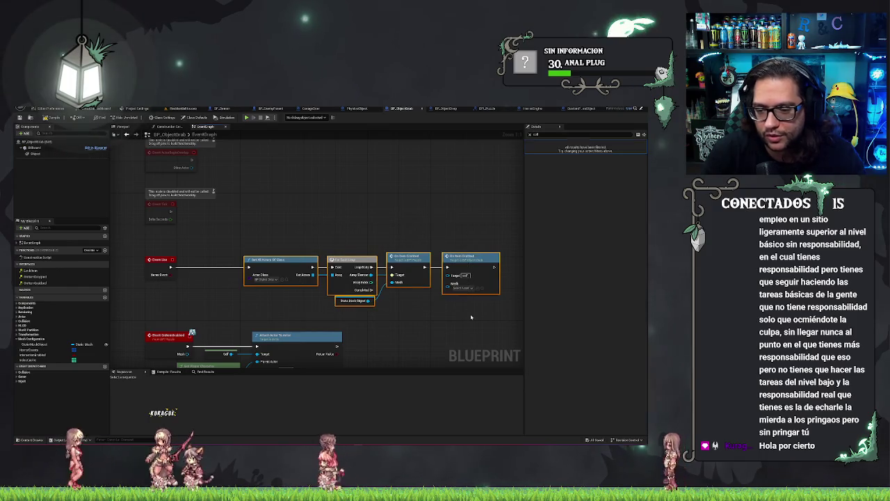
{"action": "left_click_drag", "start_coordinate": [406, 235], "coordinate": [442, 232]}
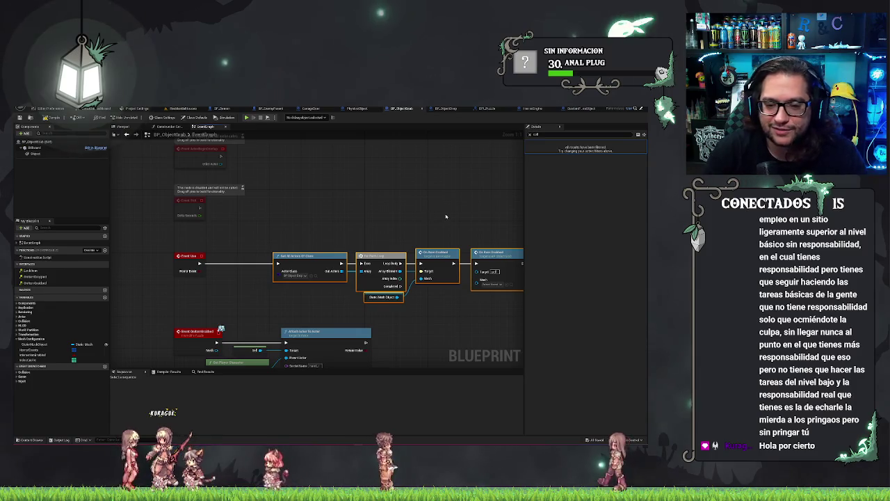
{"action": "key", "text": "Right"}
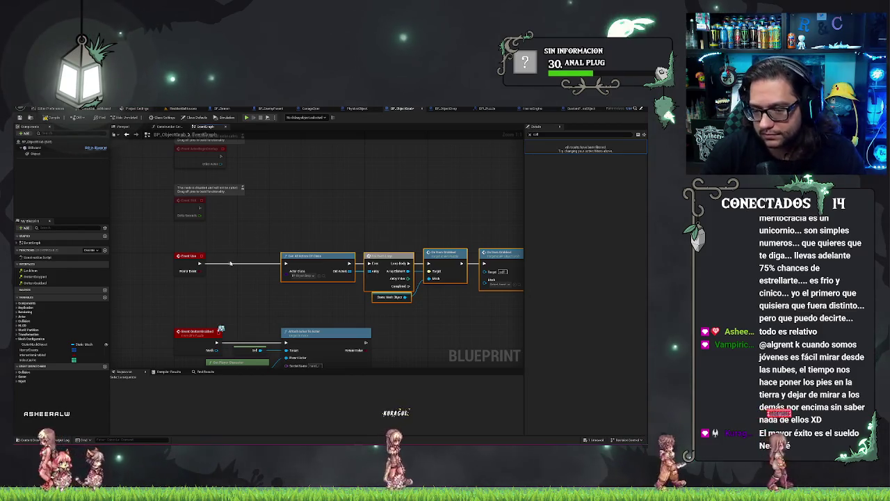
{"action": "mouse_move", "coordinate": [318, 230]}
{"action": "left_mouse_down"}
{"action": "mouse_move", "coordinate": [299, 232]}
{"action": "mouse_move", "coordinate": [487, 301]}
{"action": "left_mouse_up"}
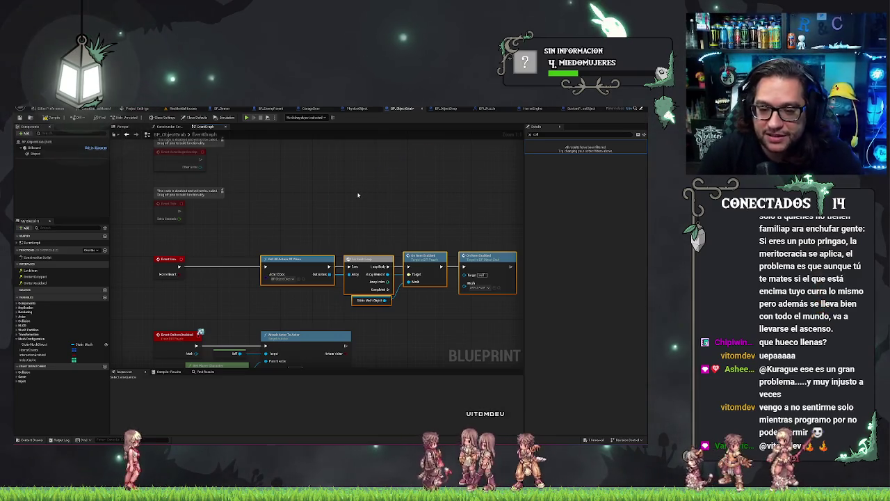
{"action": "scroll", "coordinate": [368, 202], "scroll_direction": "down", "scroll_amount": 2}
{"action": "scroll", "coordinate": [353, 210], "scroll_direction": "up", "scroll_amount": 2}
{"action": "mouse_move", "coordinate": [352, 211]}
{"action": "left_mouse_down"}
{"action": "mouse_move", "coordinate": [314, 201]}
{"action": "mouse_move", "coordinate": [354, 186]}
{"action": "mouse_move", "coordinate": [223, 188]}
{"action": "mouse_move", "coordinate": [387, 208]}
{"action": "mouse_move", "coordinate": [280, 252]}
{"action": "mouse_move", "coordinate": [252, 250]}
{"action": "left_mouse_up"}
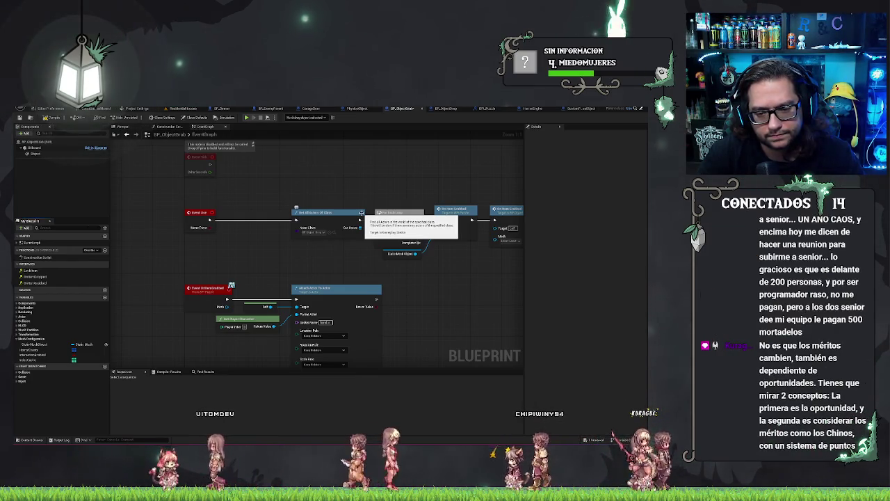
{"action": "left_click_drag", "start_coordinate": [344, 207], "coordinate": [279, 165]}
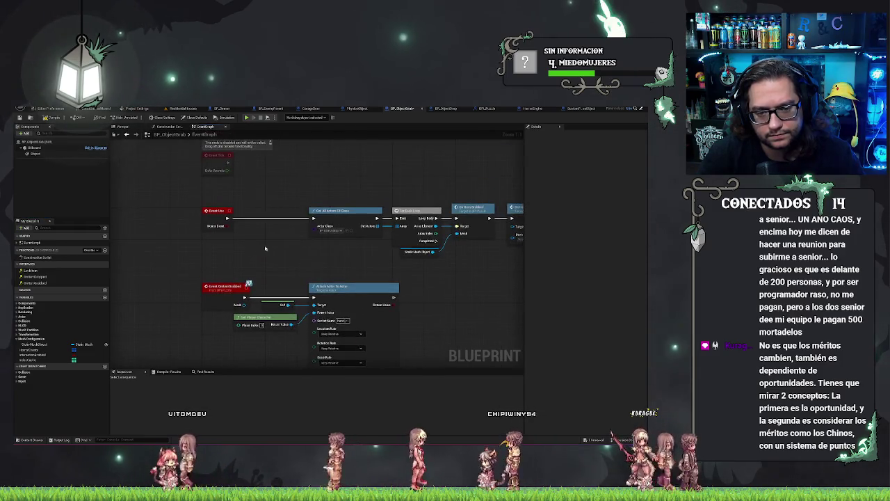
{"action": "right_click", "coordinate": [226, 323]}
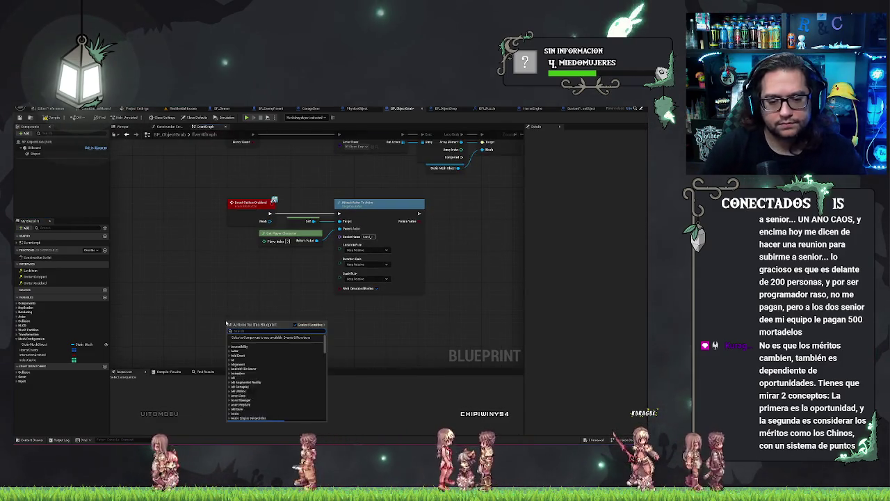
{"action": "type", "text": "whe"}
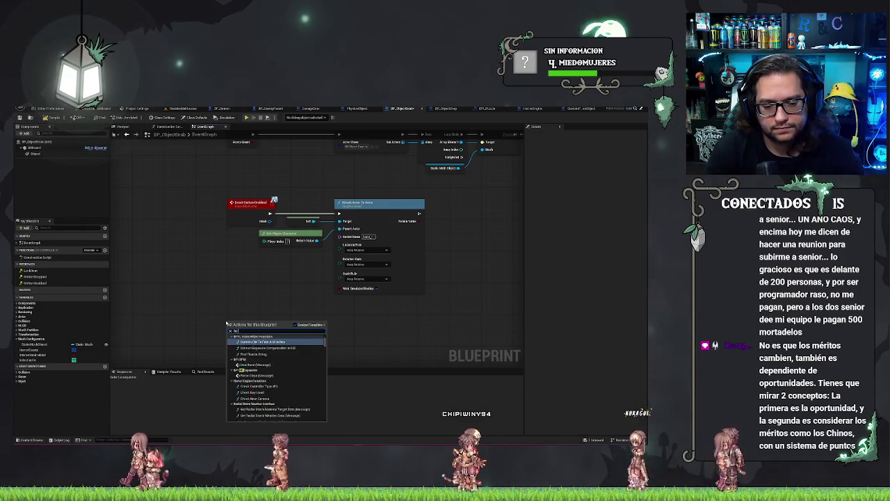
{"action": "key", "text": "BackSpace"}
{"action": "key", "text": "BackSpace"}
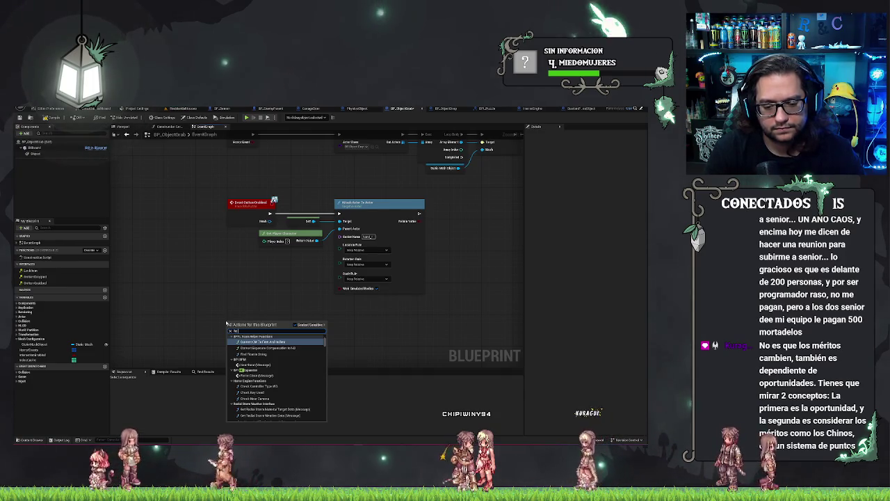
{"action": "left_click_drag", "start_coordinate": [325, 338], "coordinate": [332, 385]}
{"action": "key", "text": "Escape"}
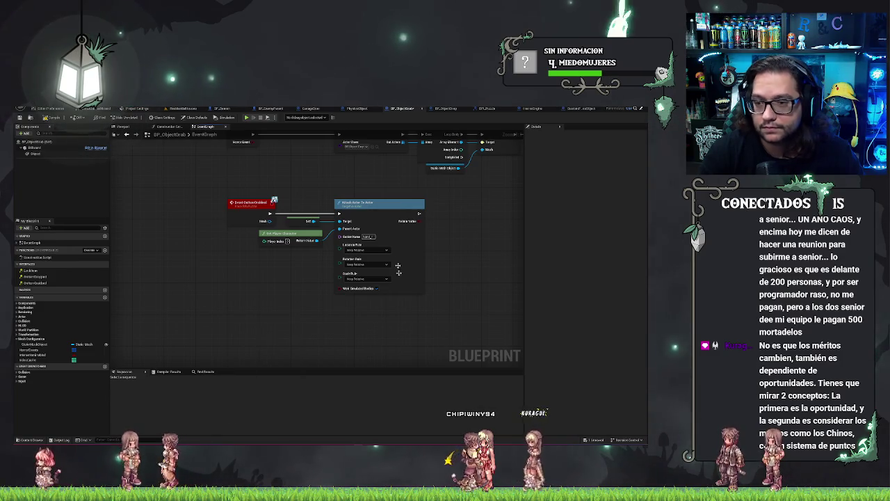
{"action": "left_click", "coordinate": [352, 109]}
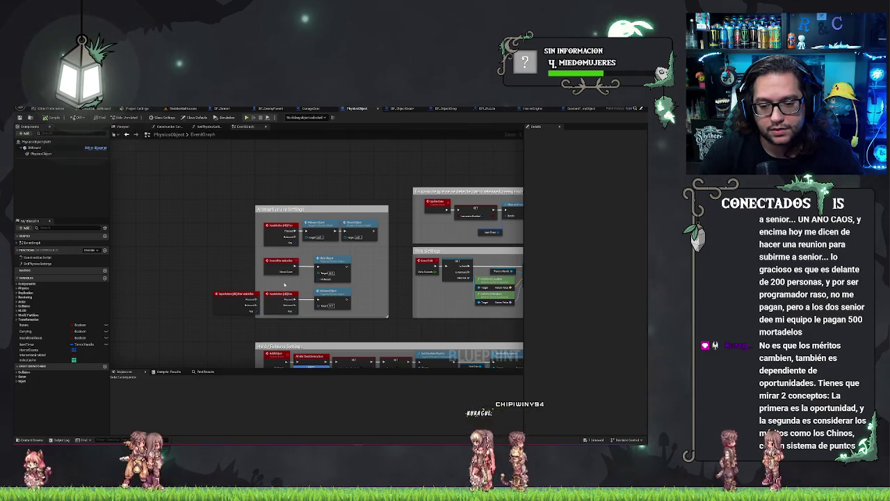
{"action": "left_click", "coordinate": [281, 298]}
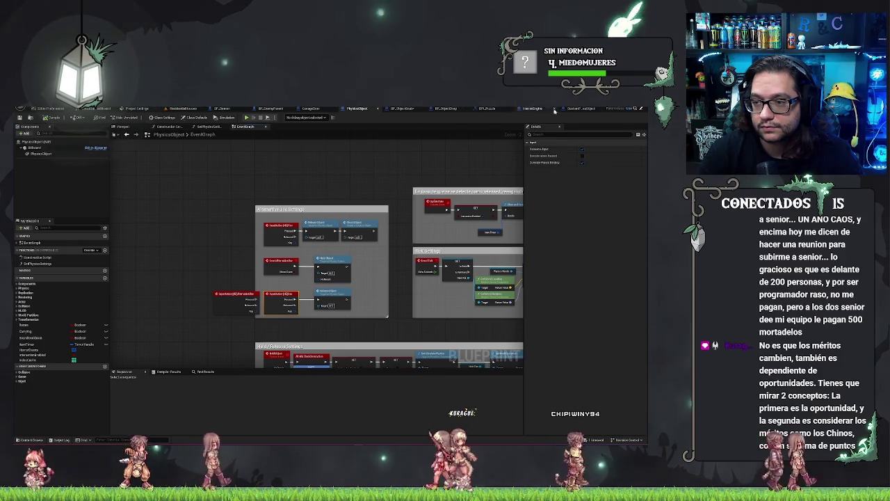
{"action": "left_click", "coordinate": [554, 109]}
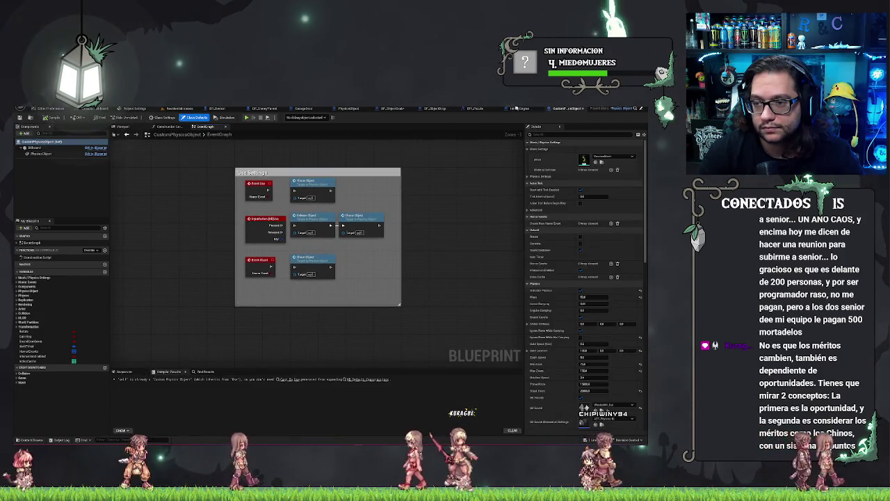
{"action": "left_click", "coordinate": [402, 108]}
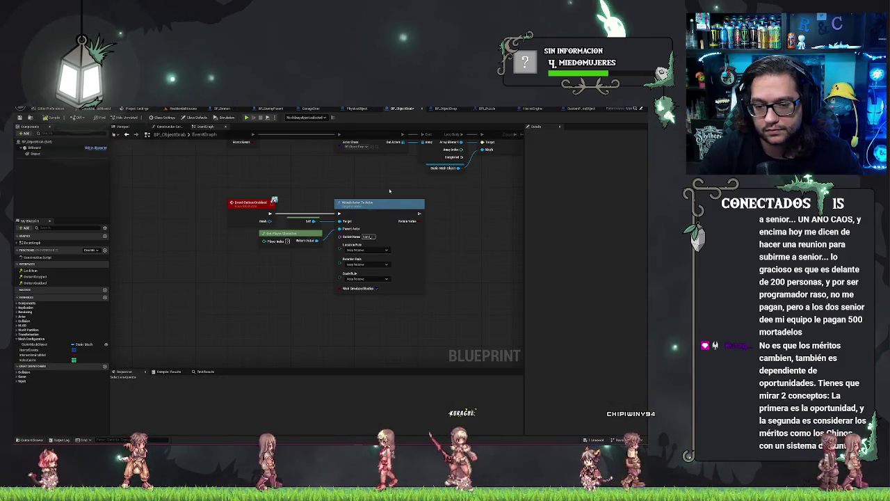
Paste the copied node and pan to Event Use, Get All Actors Of Class, For Each Loop, On Item Grabbed
{"action": "key", "text": "ctrl+v"}
{"action": "left_click_drag", "start_coordinate": [282, 310], "coordinate": [312, 263]}
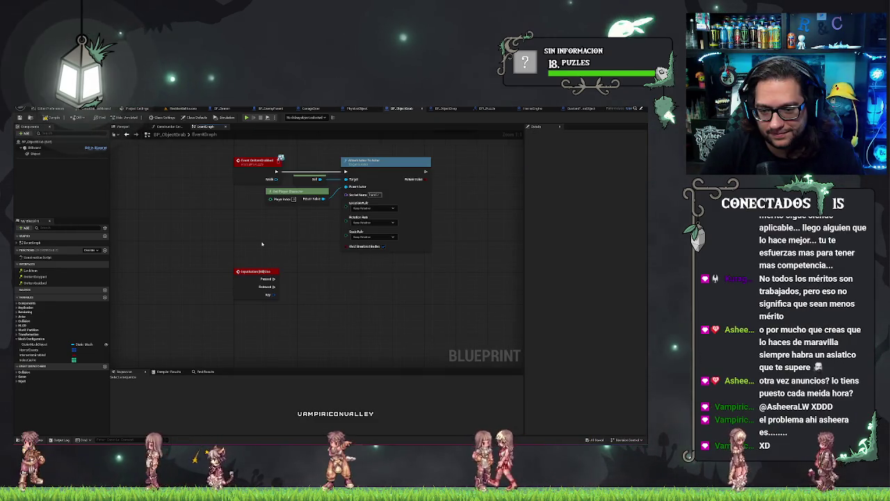
{"action": "left_click_drag", "start_coordinate": [264, 243], "coordinate": [237, 209]}
{"action": "mouse_move", "coordinate": [259, 322]}
{"action": "left_mouse_down"}
{"action": "mouse_move", "coordinate": [233, 376]}
{"action": "mouse_move", "coordinate": [128, 386]}
{"action": "left_mouse_up"}
{"action": "mouse_move", "coordinate": [218, 189]}
{"action": "left_mouse_down"}
{"action": "mouse_move", "coordinate": [333, 179]}
{"action": "mouse_move", "coordinate": [273, 180]}
{"action": "left_mouse_up"}
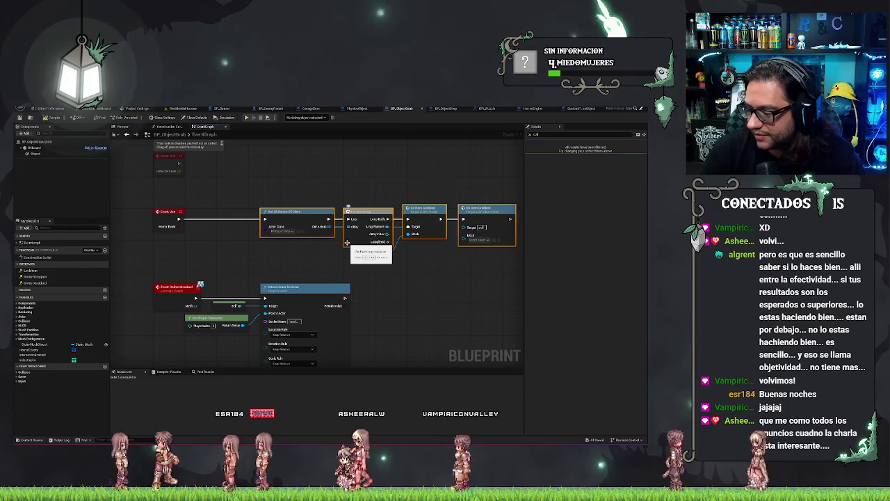
{"action": "key", "text": "ctrl+v"}
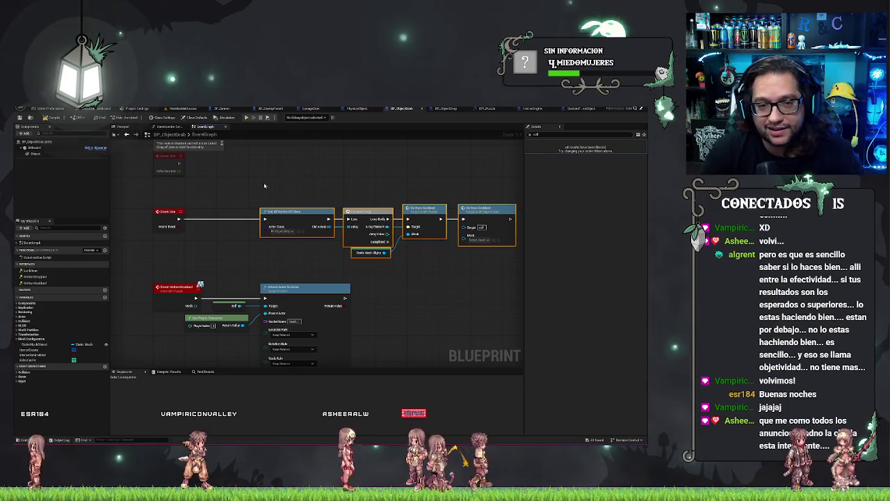
{"action": "left_click_drag", "start_coordinate": [285, 185], "coordinate": [501, 274]}
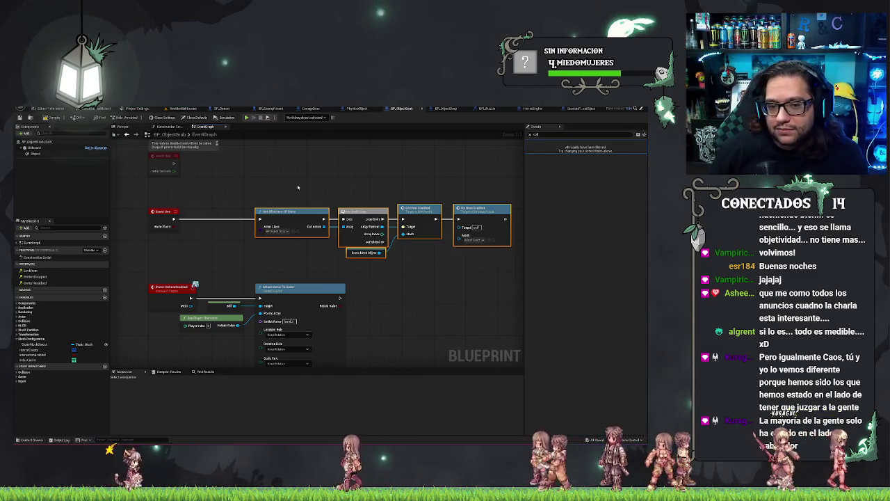
{"action": "mouse_move", "coordinate": [298, 187]}
{"action": "left_mouse_down"}
{"action": "mouse_move", "coordinate": [258, 233]}
{"action": "mouse_move", "coordinate": [274, 258]}
{"action": "left_mouse_up"}
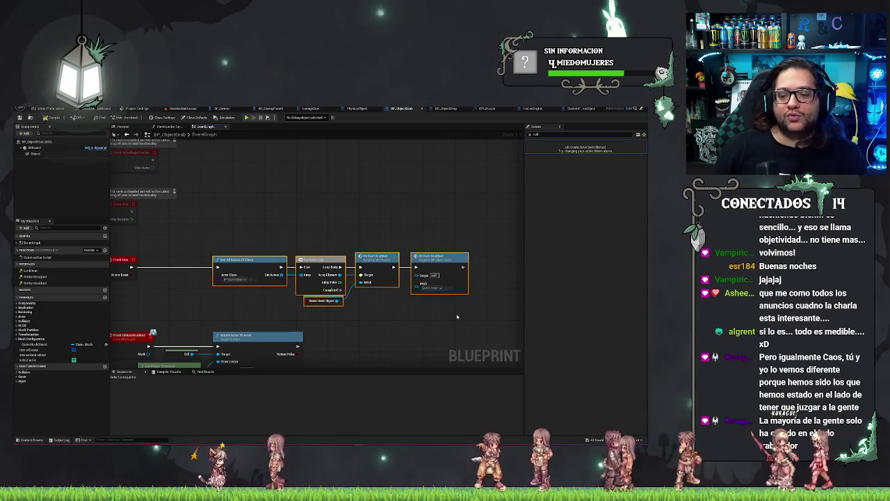
{"action": "left_click", "coordinate": [308, 211]}
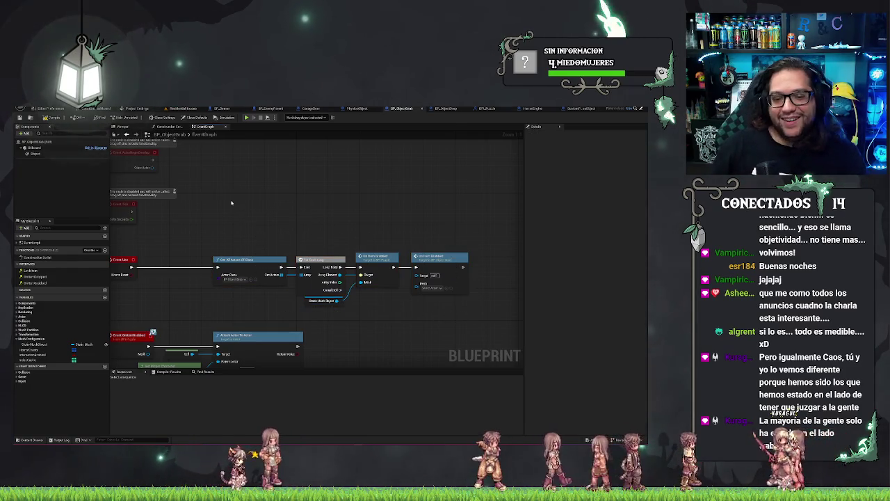
{"action": "mouse_move", "coordinate": [301, 197]}
{"action": "left_mouse_down"}
{"action": "mouse_move", "coordinate": [358, 306]}
{"action": "mouse_move", "coordinate": [458, 308]}
{"action": "left_mouse_up"}
{"action": "left_click", "coordinate": [259, 216]}
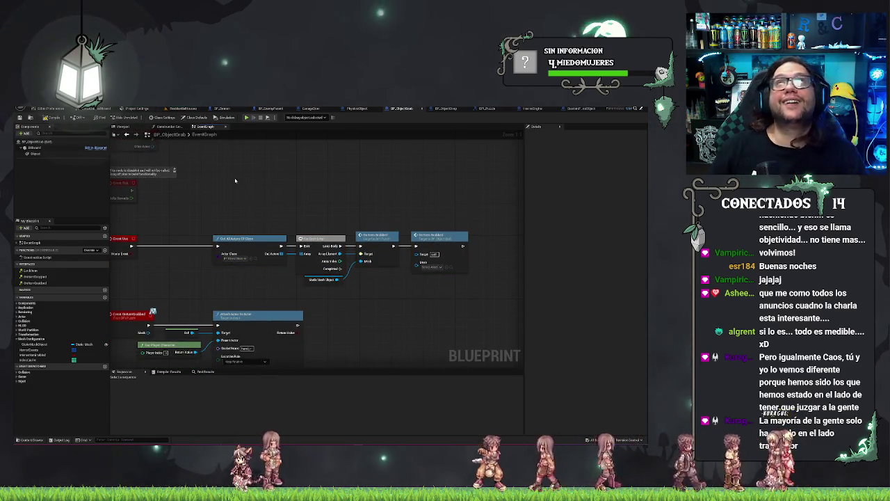
{"action": "mouse_move", "coordinate": [233, 204]}
{"action": "left_mouse_down"}
{"action": "mouse_move", "coordinate": [461, 279]}
{"action": "mouse_move", "coordinate": [472, 308]}
{"action": "left_mouse_up"}
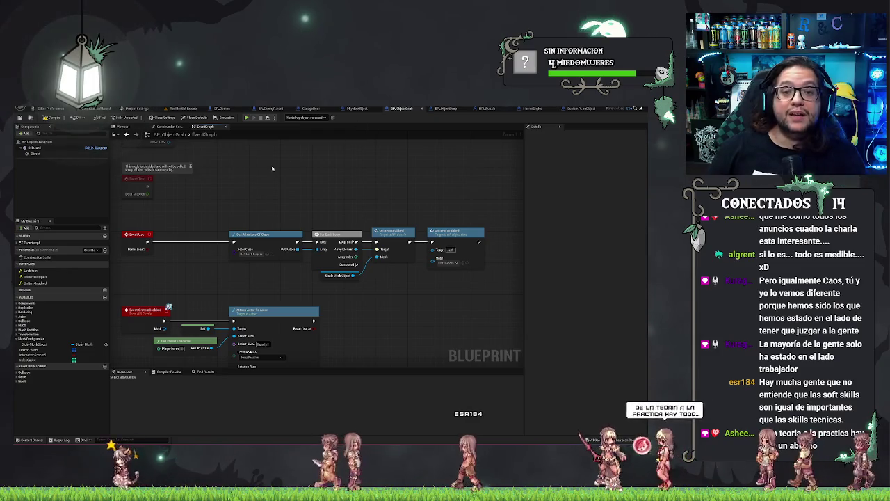
{"action": "mouse_move", "coordinate": [263, 202]}
{"action": "left_mouse_down"}
{"action": "mouse_move", "coordinate": [416, 286]}
{"action": "mouse_move", "coordinate": [479, 365]}
{"action": "mouse_move", "coordinate": [484, 301]}
{"action": "left_mouse_up"}
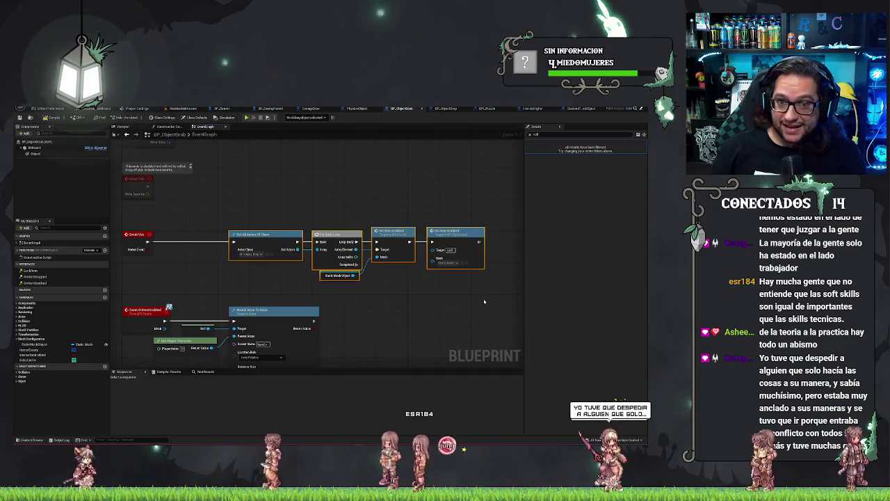